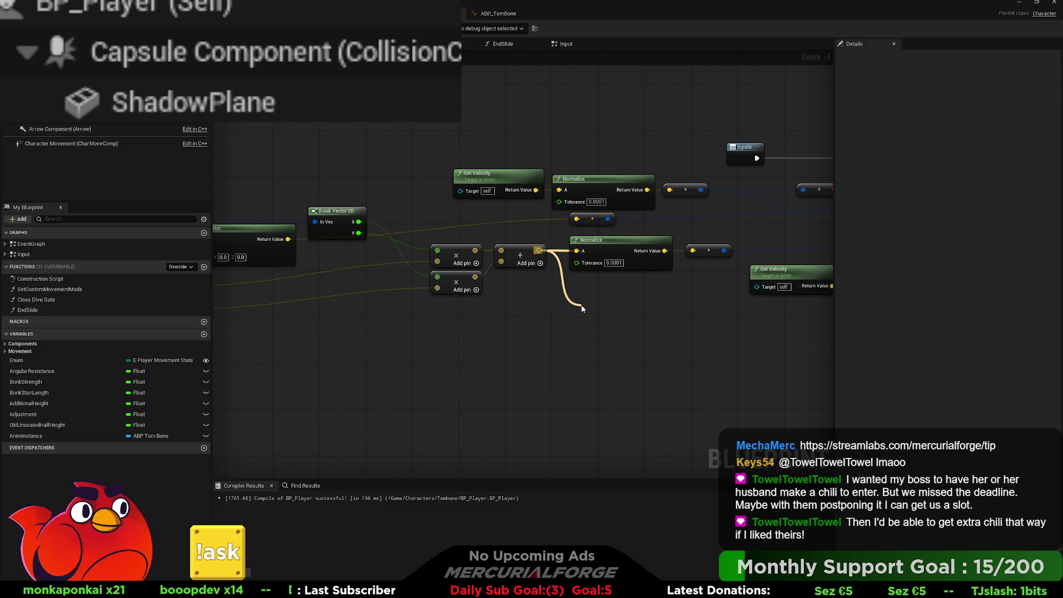
# Step: Add a Get Yaw Pitch from Vector node off the Add output and wire its Pitch into the skid check
pyautogui.press('Return')
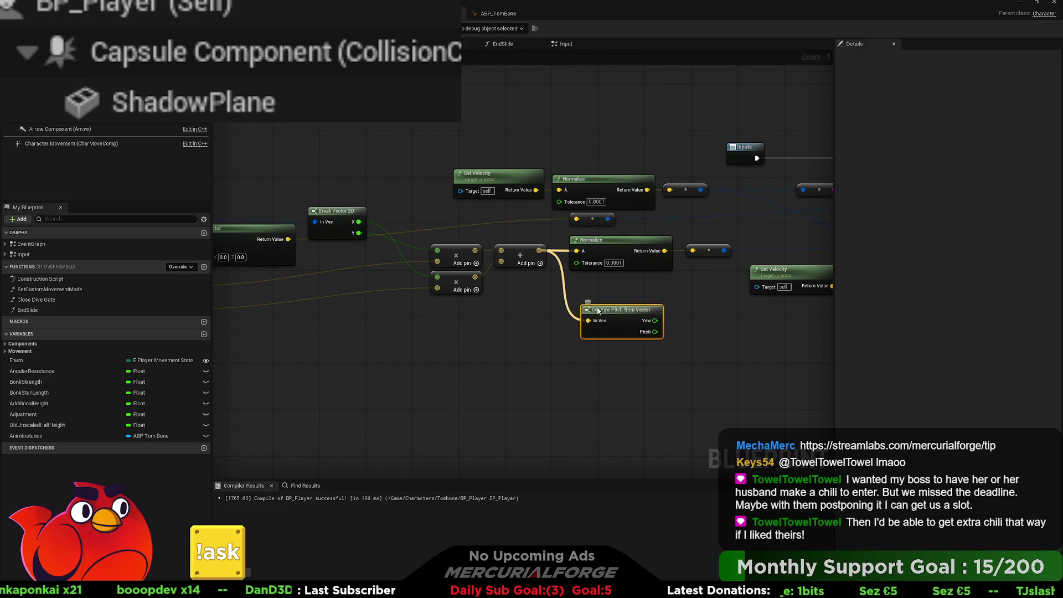
pyautogui.scroll(-1, 594, 309)
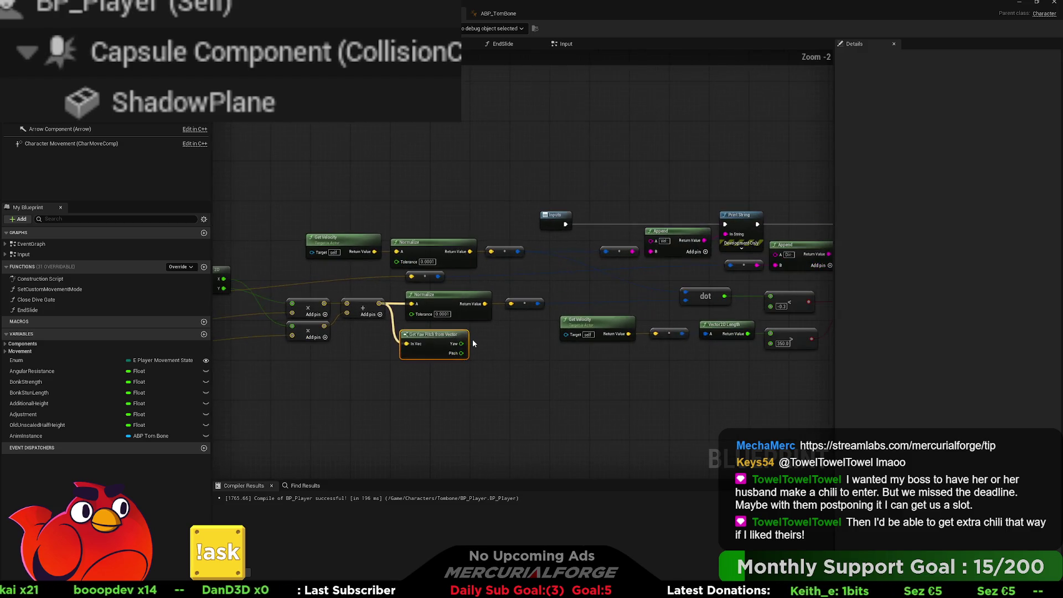
pyautogui.moveTo(461, 353)
pyautogui.mouseDown()
pyautogui.moveTo(641, 267)
pyautogui.moveTo(774, 266)
pyautogui.mouseUp()
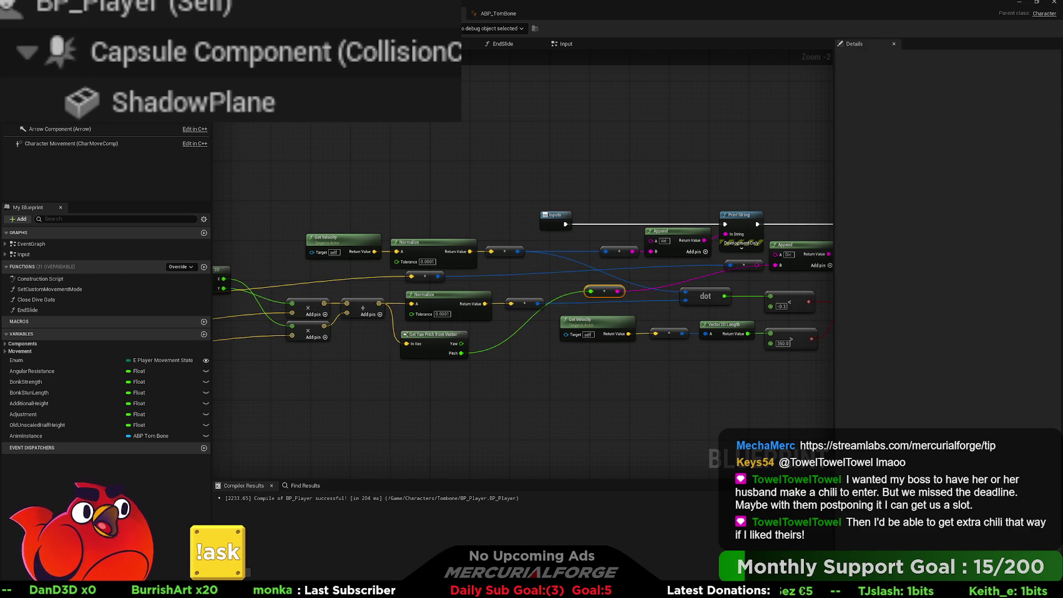
pyautogui.hotkey('alt', 'Tab')
pyautogui.hotkey('alt', 'p')
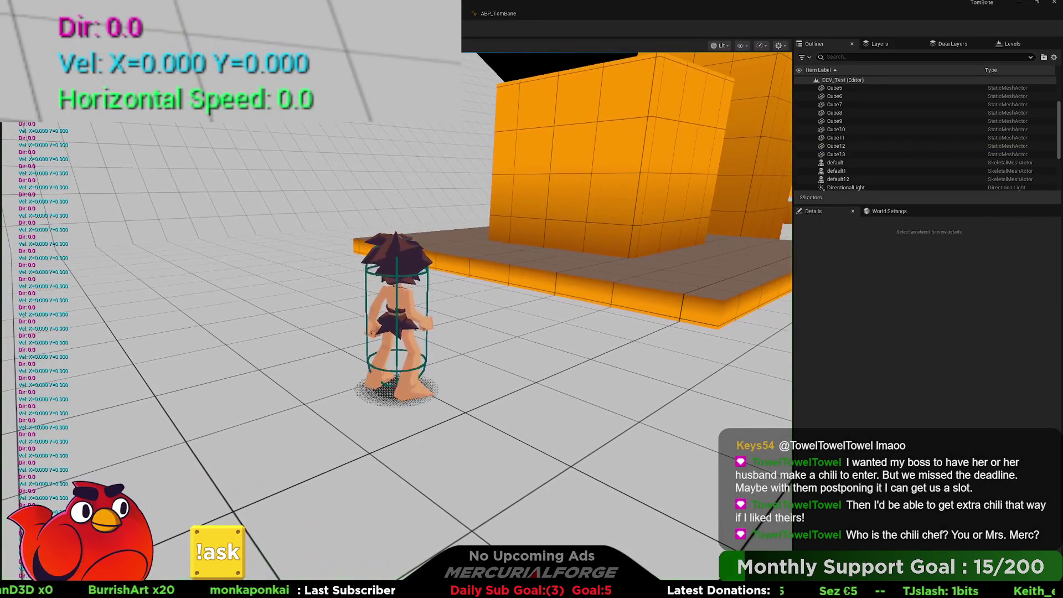
pyautogui.press('w')
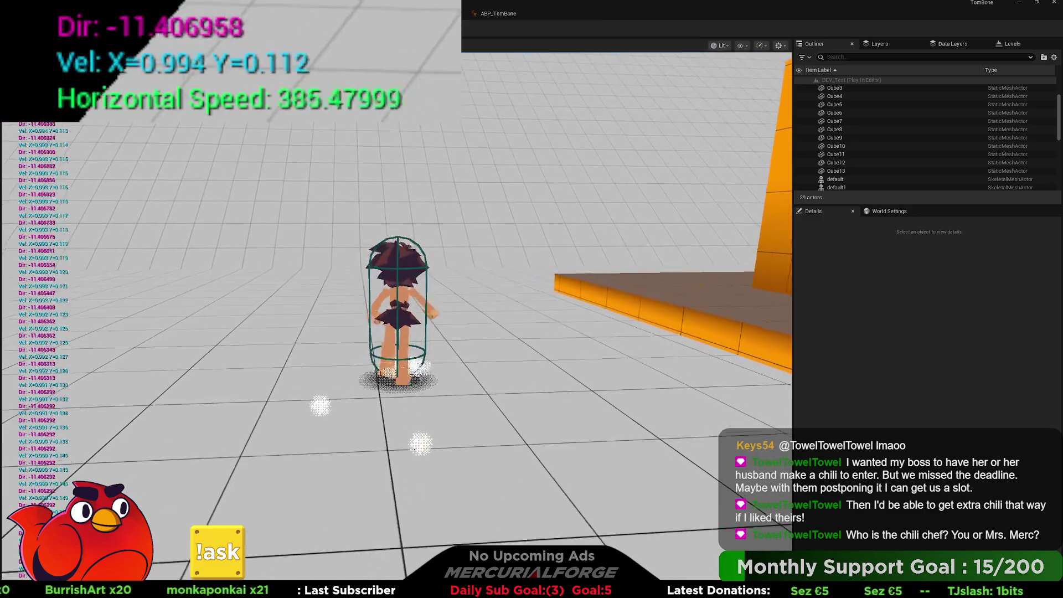
pyautogui.press('a')
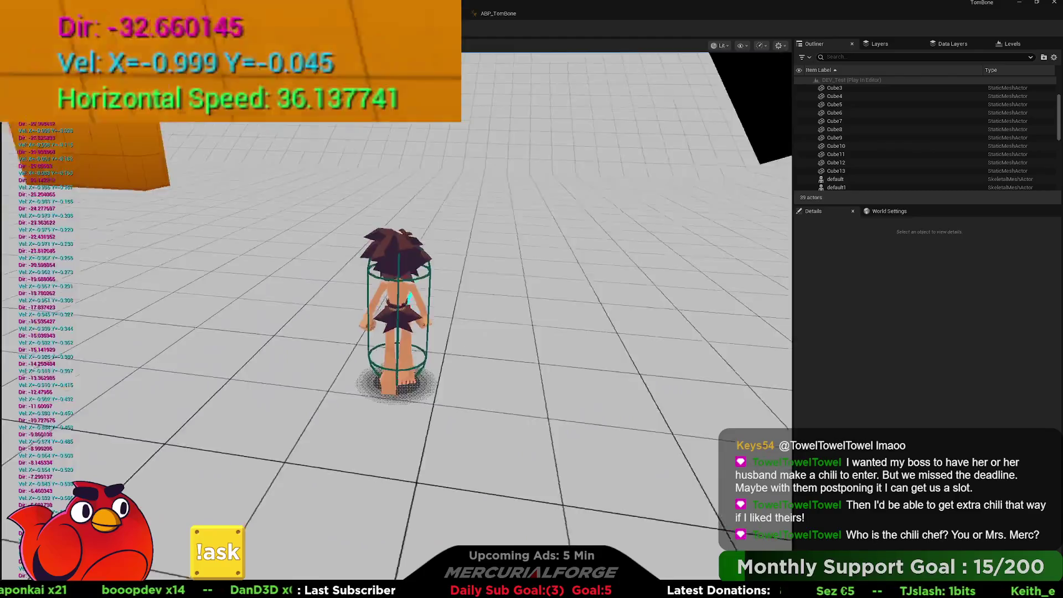
pyautogui.press('Escape')
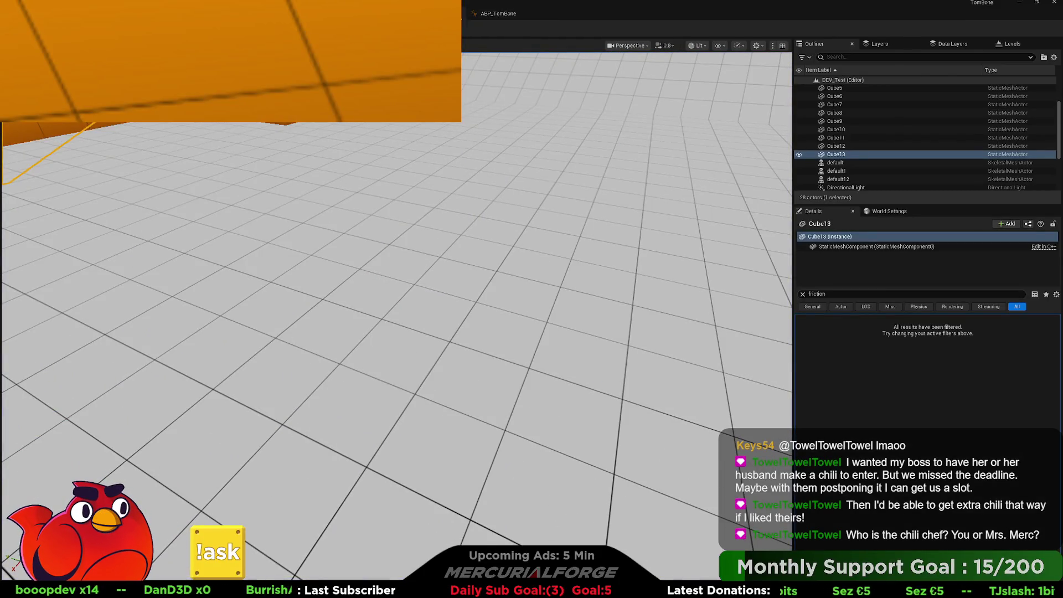
# Step: Run another play-test from the level, where Dir and Horizontal Speed read 0.0, then return to BP_Player
pyautogui.click(465, 18)
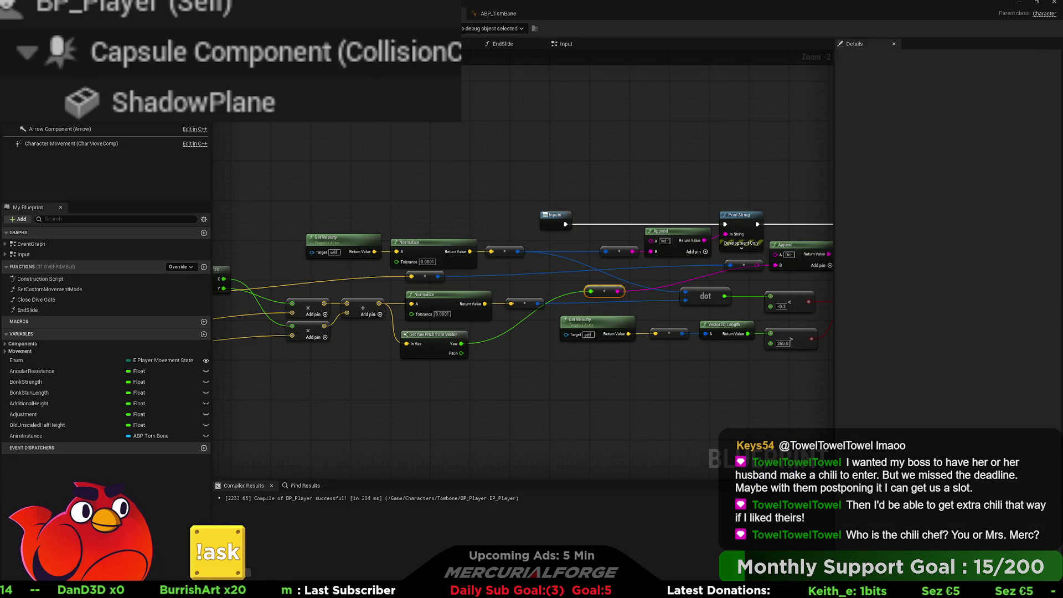
pyautogui.hotkey('ctrl', 'Tab')
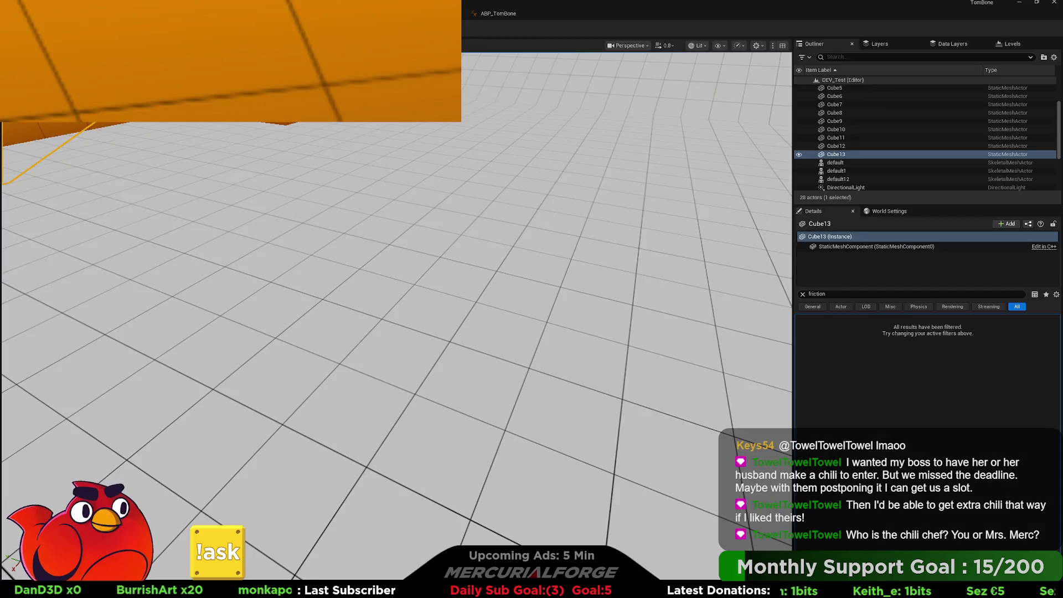
pyautogui.hotkey('alt', 'p')
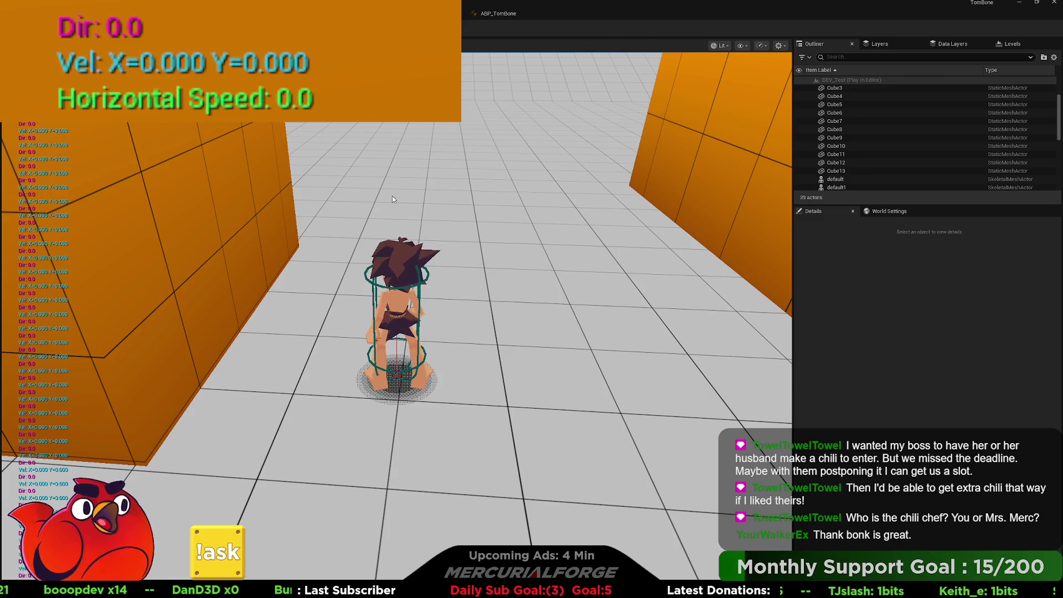
pyautogui.press('Escape')
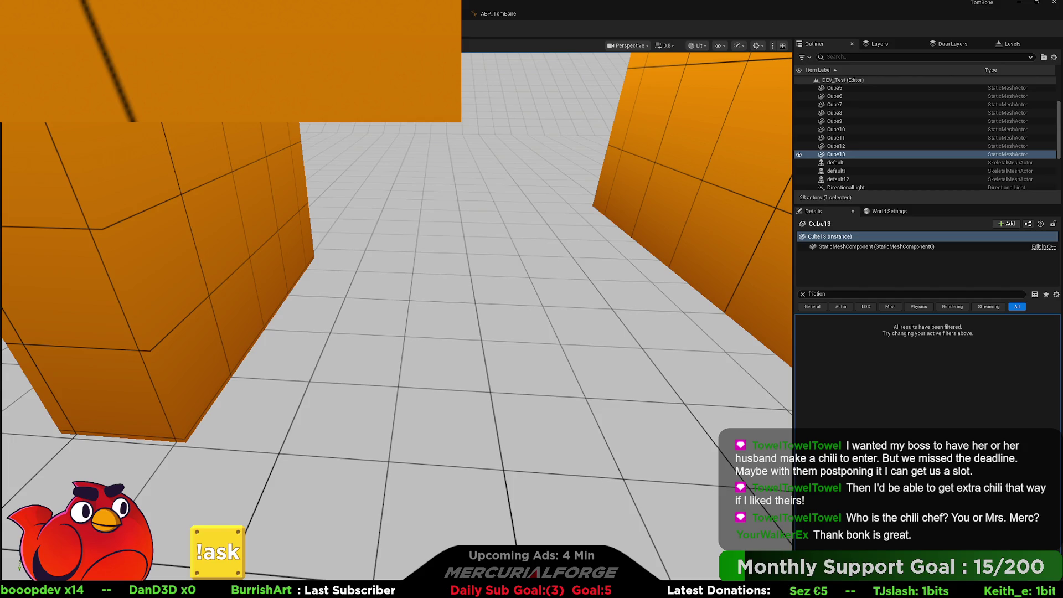
pyautogui.hotkey('alt', 'Tab')
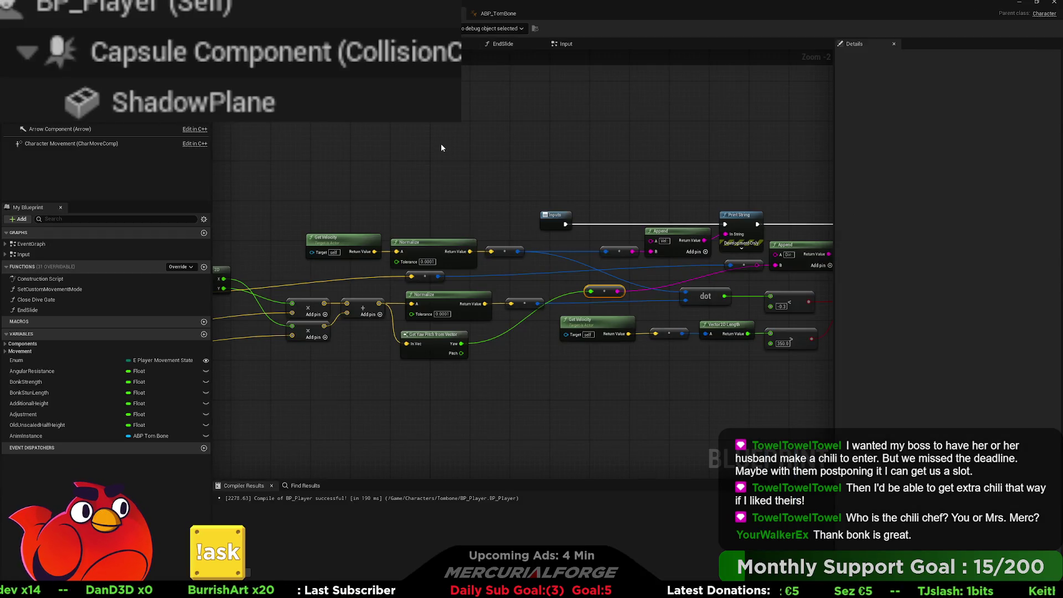
# Step: Raise the Get IA_Move to Break Vector 2D nodes, then select the Make Rotator, Get Right Vector and Invert Rotator group
pyautogui.moveTo(573, 185)
pyautogui.mouseDown()
pyautogui.moveTo(435, 186)
pyautogui.moveTo(639, 176)
pyautogui.mouseUp()
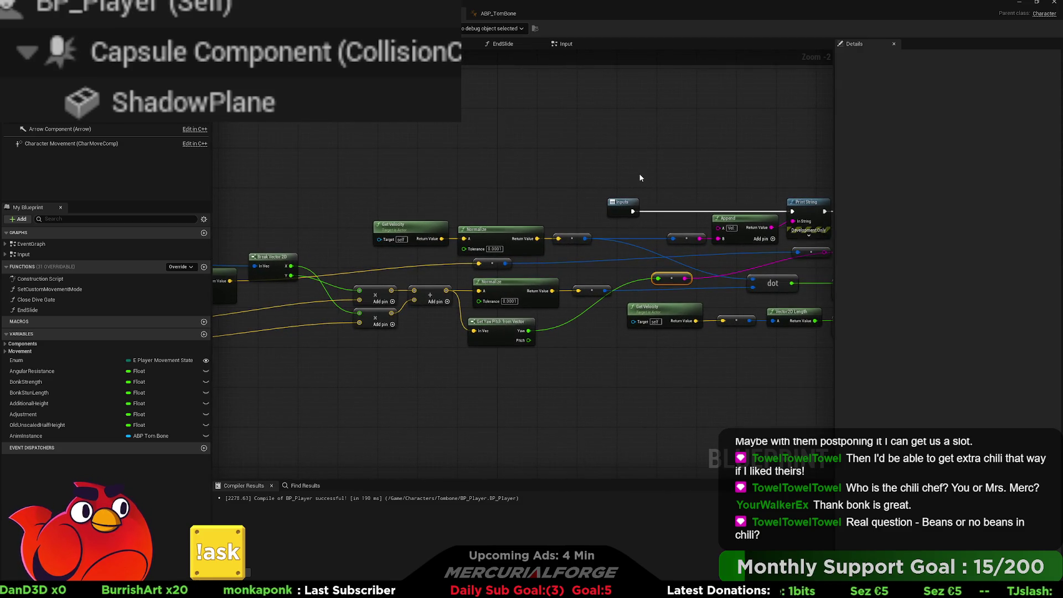
pyautogui.moveTo(555, 187)
pyautogui.mouseDown()
pyautogui.moveTo(996, 160)
pyautogui.moveTo(483, 168)
pyautogui.mouseUp()
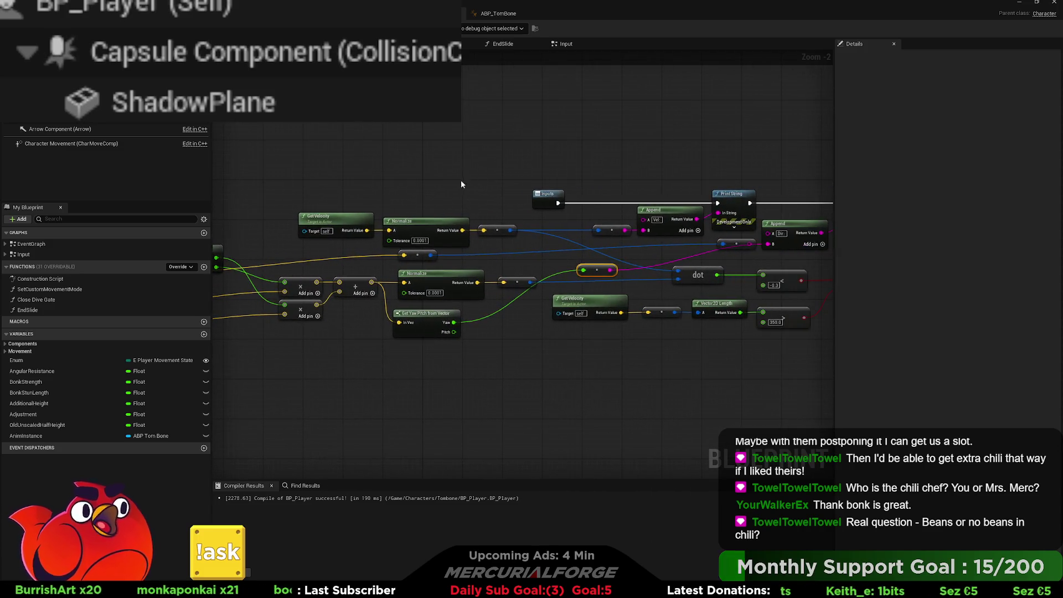
pyautogui.moveTo(653, 162)
pyautogui.mouseDown()
pyautogui.moveTo(316, 152)
pyautogui.moveTo(639, 143)
pyautogui.mouseUp()
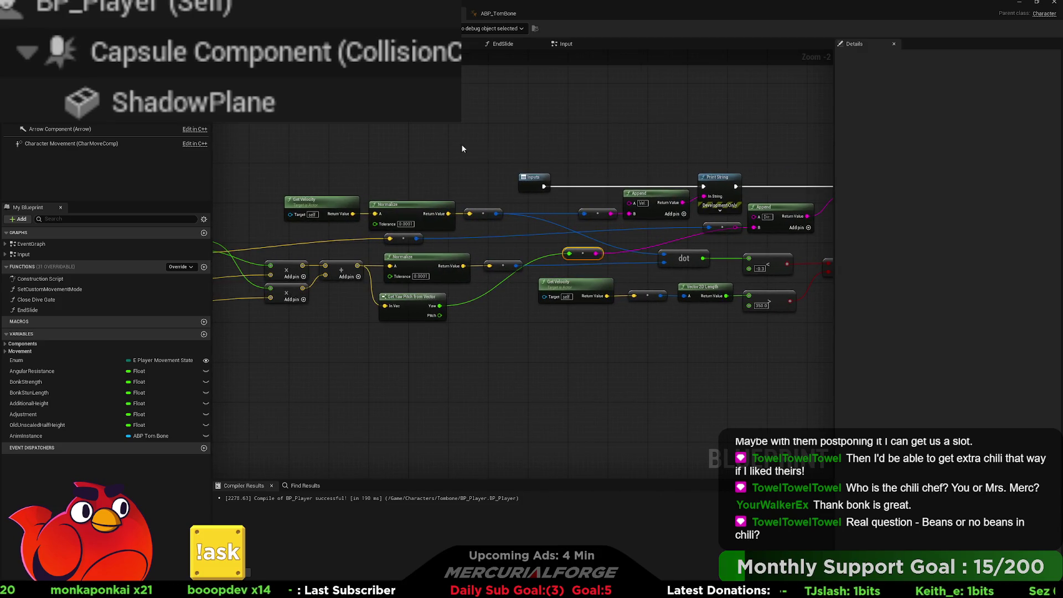
pyautogui.moveTo(291, 152)
pyautogui.mouseDown()
pyautogui.moveTo(762, 141)
pyautogui.moveTo(567, 139)
pyautogui.mouseUp()
pyautogui.moveTo(481, 157); pyautogui.dragTo(389, 165)
pyautogui.click(365, 239)
pyautogui.moveTo(332, 219)
pyautogui.mouseDown()
pyautogui.moveTo(489, 198)
pyautogui.moveTo(237, 234)
pyautogui.mouseUp()
pyautogui.moveTo(424, 235); pyautogui.dragTo(444, 221)
pyautogui.moveTo(427, 360); pyautogui.dragTo(249, 295)
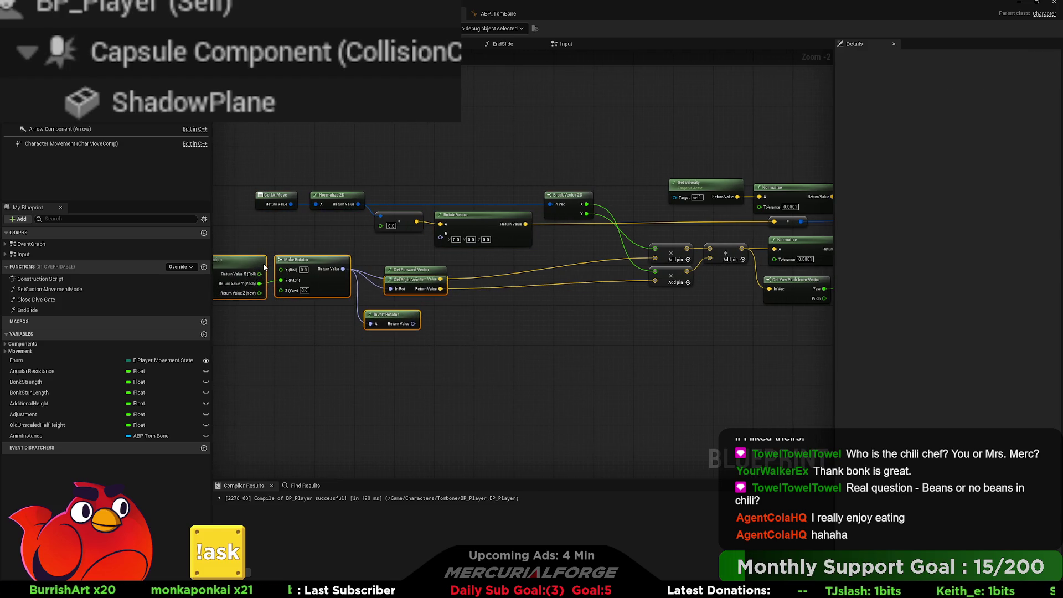
# Step: Move the Make Rotator group beside Get Control Rotation and delete the Invert Rotator node
pyautogui.keyDown('ctrl'); pyautogui.click(413, 269); pyautogui.keyUp('ctrl')
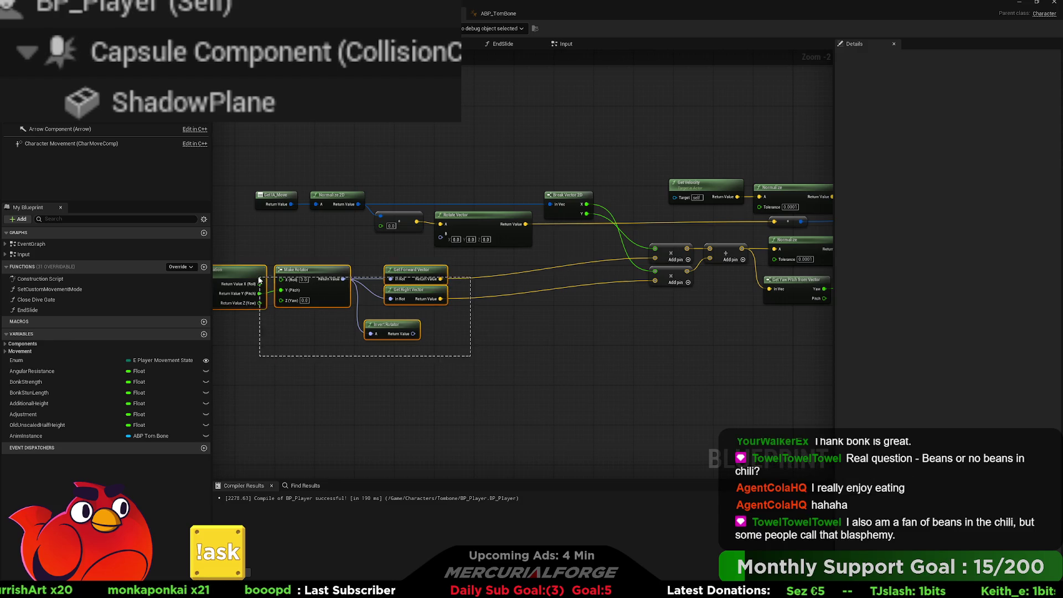
pyautogui.moveTo(250, 279); pyautogui.dragTo(251, 270)
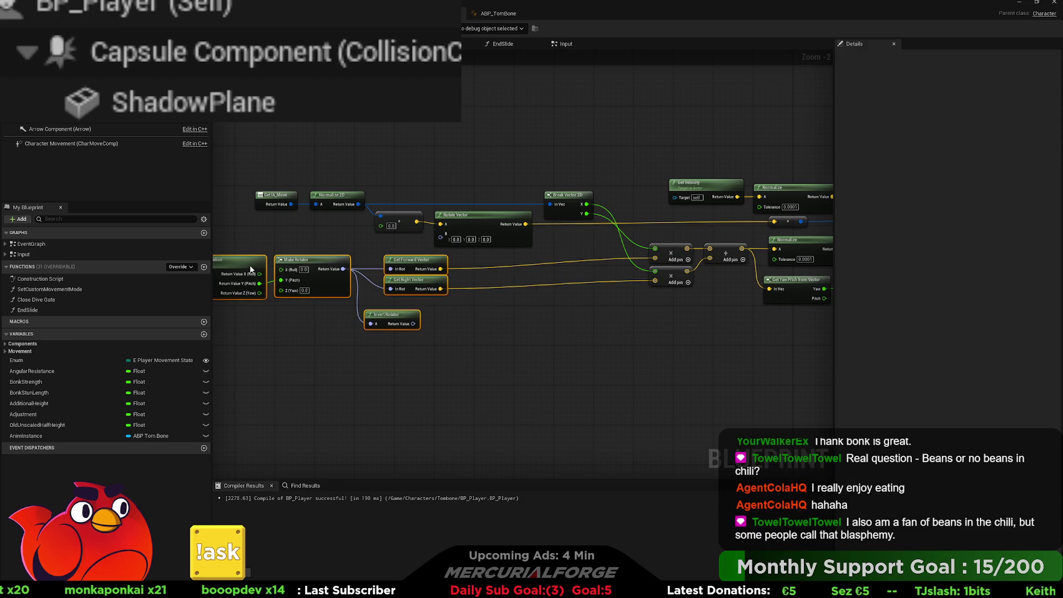
pyautogui.moveTo(250, 264)
pyautogui.mouseDown()
pyautogui.moveTo(229, 256)
pyautogui.moveTo(423, 268)
pyautogui.moveTo(396, 273)
pyautogui.moveTo(411, 274)
pyautogui.mouseUp()
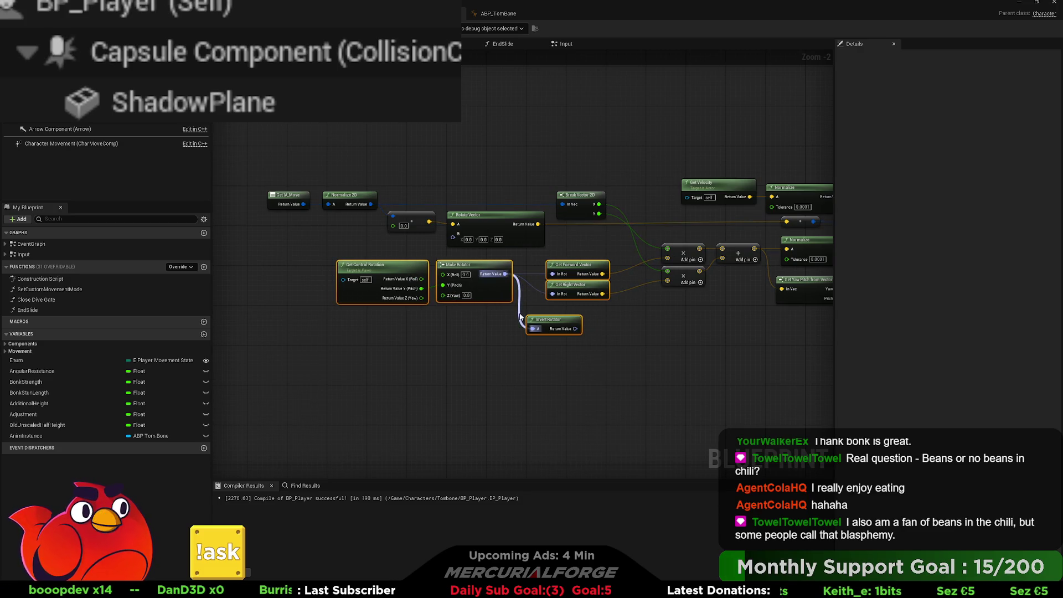
pyautogui.click(566, 322)
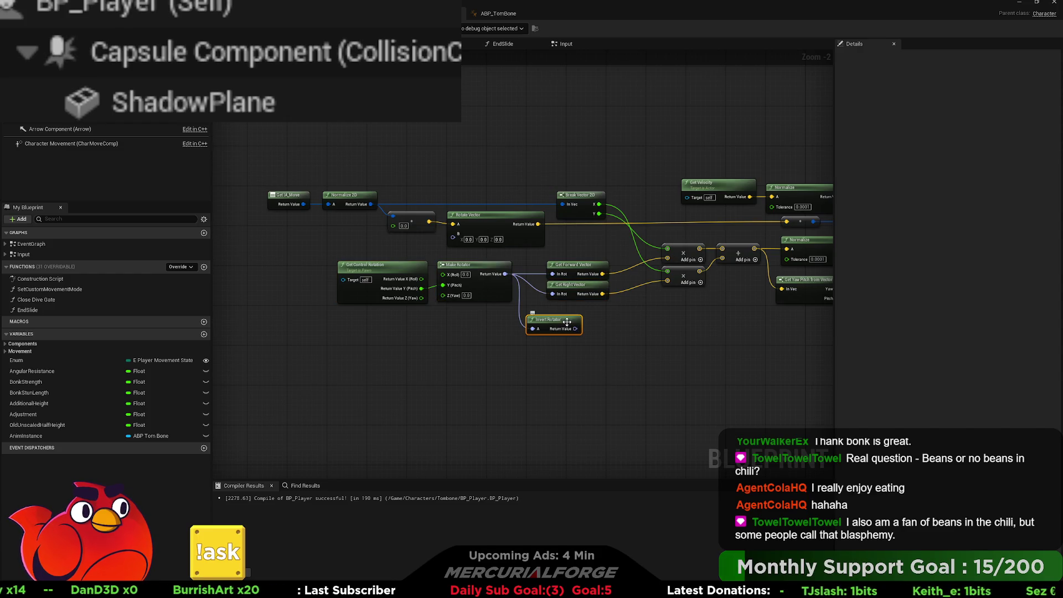
pyautogui.press('Delete')
# Step: Shift the Detect Skid Inputs node slightly to the right
pyautogui.moveTo(600, 323); pyautogui.dragTo(433, 344)
pyautogui.scroll(2, 433, 345)
pyautogui.moveTo(510, 345)
pyautogui.mouseDown()
pyautogui.moveTo(559, 341)
pyautogui.moveTo(529, 334)
pyautogui.mouseUp()
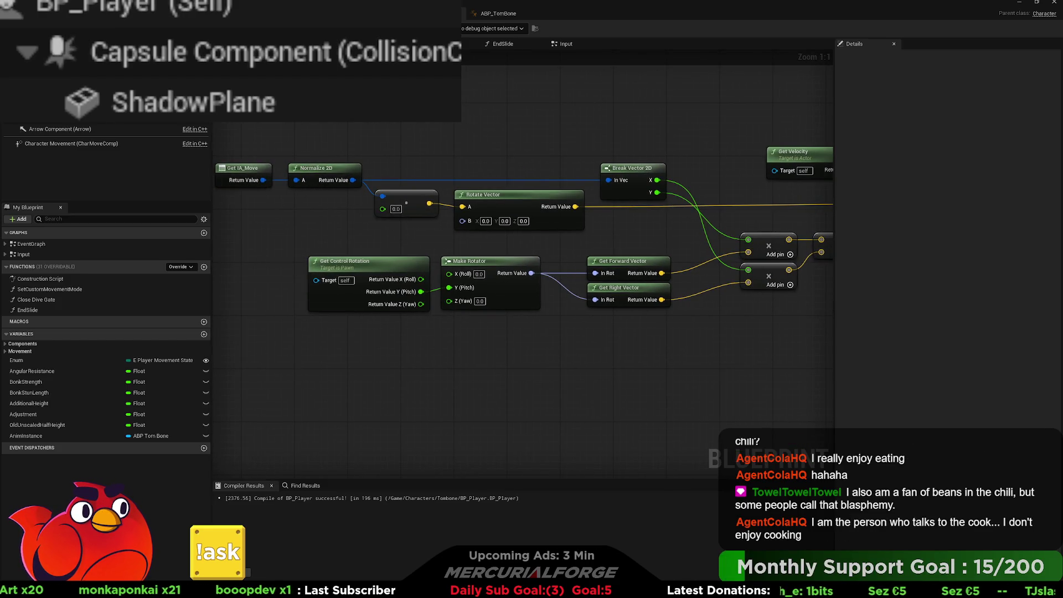
pyautogui.moveTo(633, 143)
pyautogui.mouseDown()
pyautogui.moveTo(216, 144)
pyautogui.moveTo(731, 155)
pyautogui.moveTo(543, 147)
pyautogui.moveTo(280, 161)
pyautogui.moveTo(347, 148)
pyautogui.moveTo(124, 151)
pyautogui.mouseUp()
pyautogui.moveTo(554, 221); pyautogui.dragTo(347, 217)
pyautogui.moveTo(586, 233)
pyautogui.mouseDown()
pyautogui.moveTo(261, 223)
pyautogui.moveTo(612, 242)
pyautogui.moveTo(820, 232)
pyautogui.moveTo(811, 232)
pyautogui.mouseUp()
pyautogui.moveTo(611, 127); pyautogui.dragTo(652, 127)
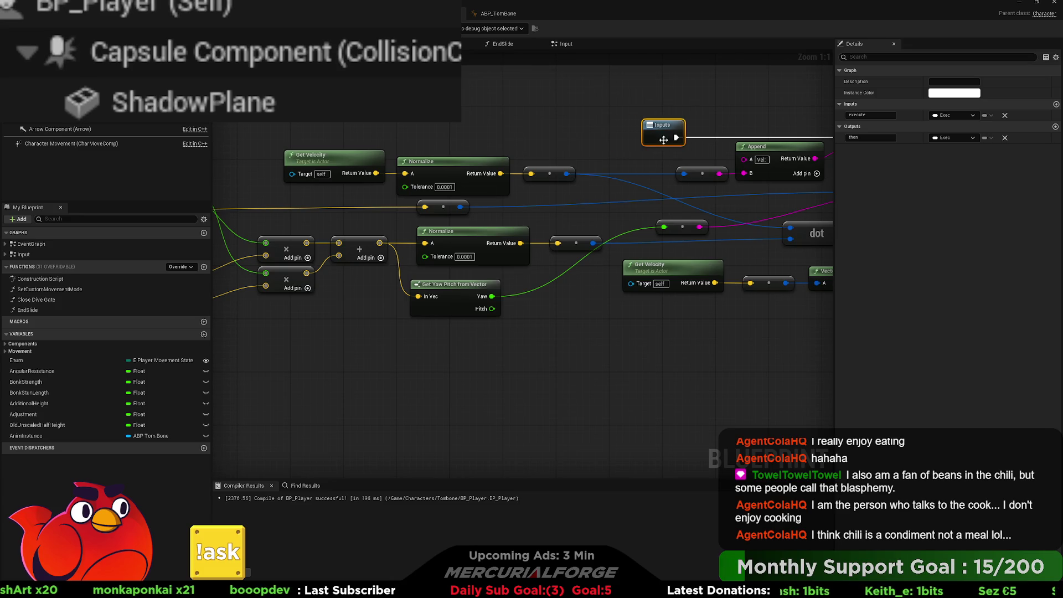
pyautogui.moveTo(465, 135); pyautogui.dragTo(673, 135)
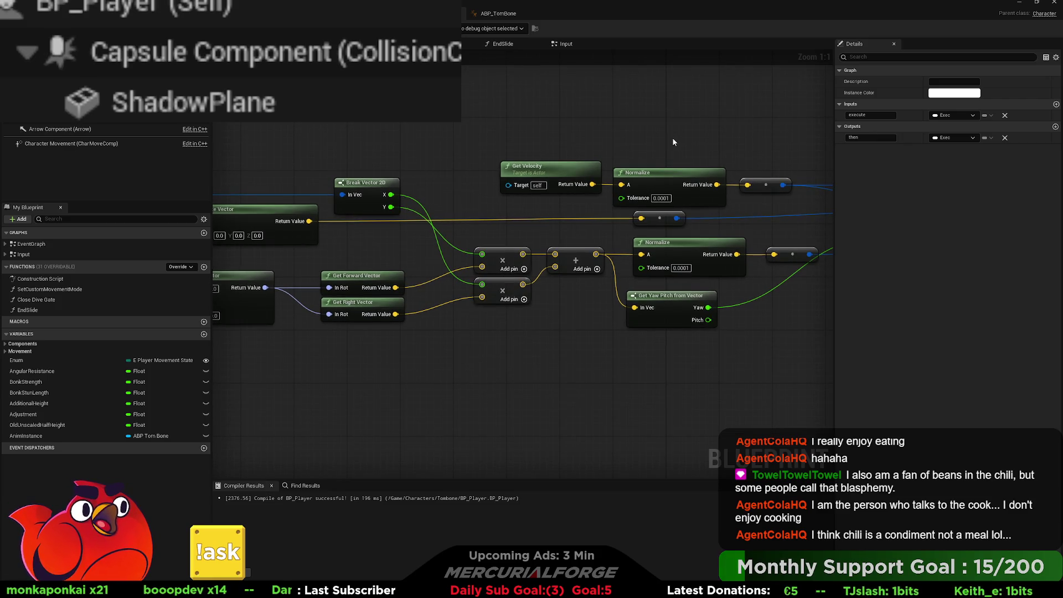
pyautogui.moveTo(504, 134); pyautogui.dragTo(749, 149)
pyautogui.moveTo(748, 150)
pyautogui.mouseDown()
pyautogui.moveTo(304, 167)
pyautogui.moveTo(726, 157)
pyautogui.moveTo(261, 150)
pyautogui.mouseUp()
pyautogui.moveTo(636, 140)
pyautogui.mouseDown()
pyautogui.moveTo(560, 152)
pyautogui.moveTo(172, 160)
pyautogui.moveTo(500, 165)
pyautogui.moveTo(697, 152)
pyautogui.mouseUp()
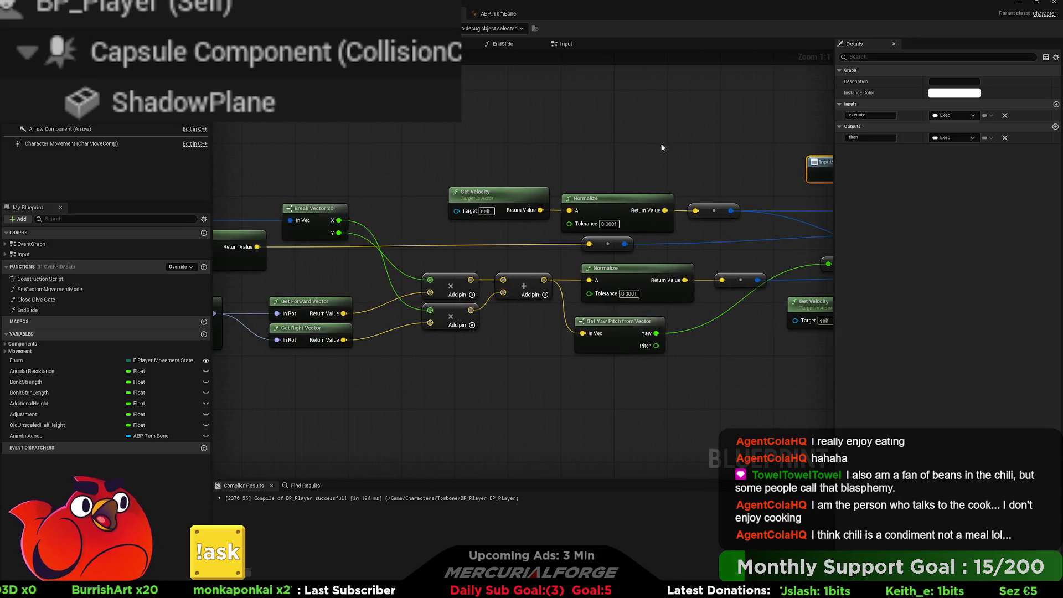
pyautogui.moveTo(371, 150)
pyautogui.mouseDown()
pyautogui.moveTo(827, 146)
pyautogui.moveTo(557, 147)
pyautogui.moveTo(568, 137)
pyautogui.moveTo(432, 133)
pyautogui.moveTo(464, 136)
pyautogui.mouseUp()
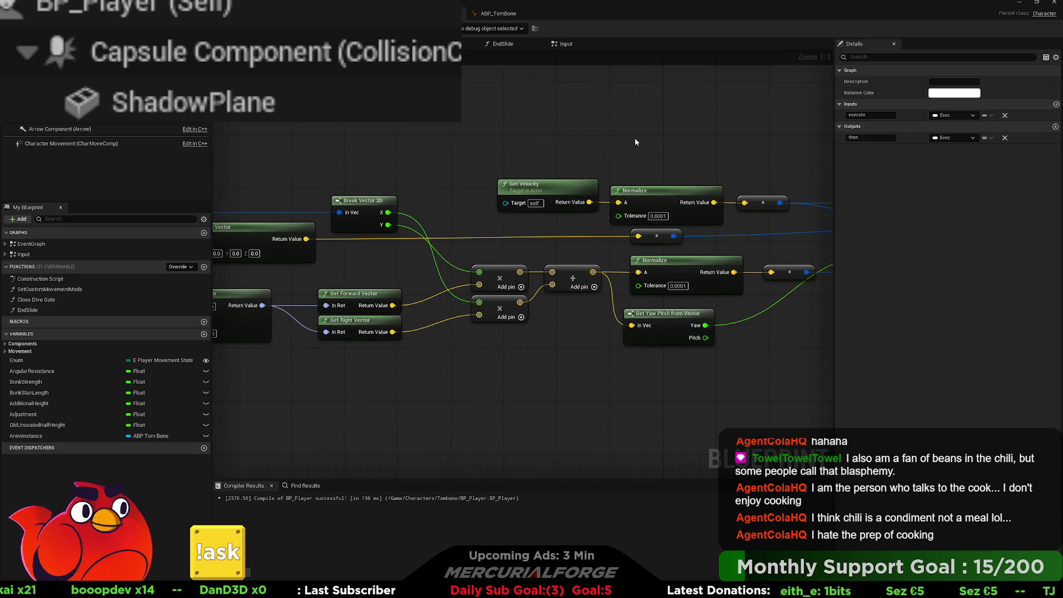
pyautogui.moveTo(635, 142); pyautogui.dragTo(137, 149)
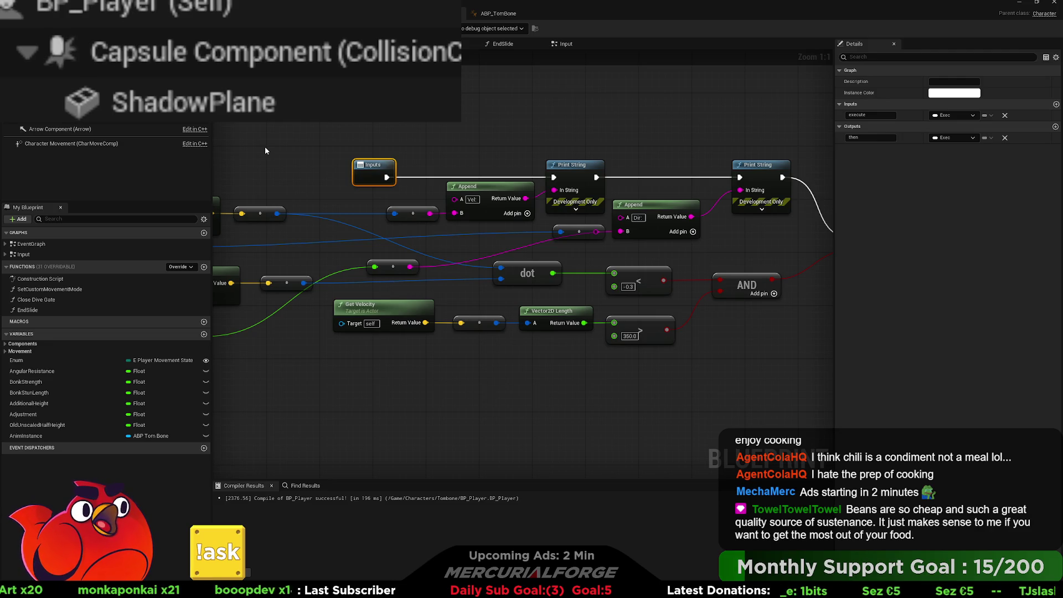
pyautogui.moveTo(264, 147); pyautogui.dragTo(732, 147)
pyautogui.moveTo(511, 149)
pyautogui.mouseDown()
pyautogui.moveTo(859, 153)
pyautogui.moveTo(532, 164)
pyautogui.moveTo(554, 149)
pyautogui.mouseUp()
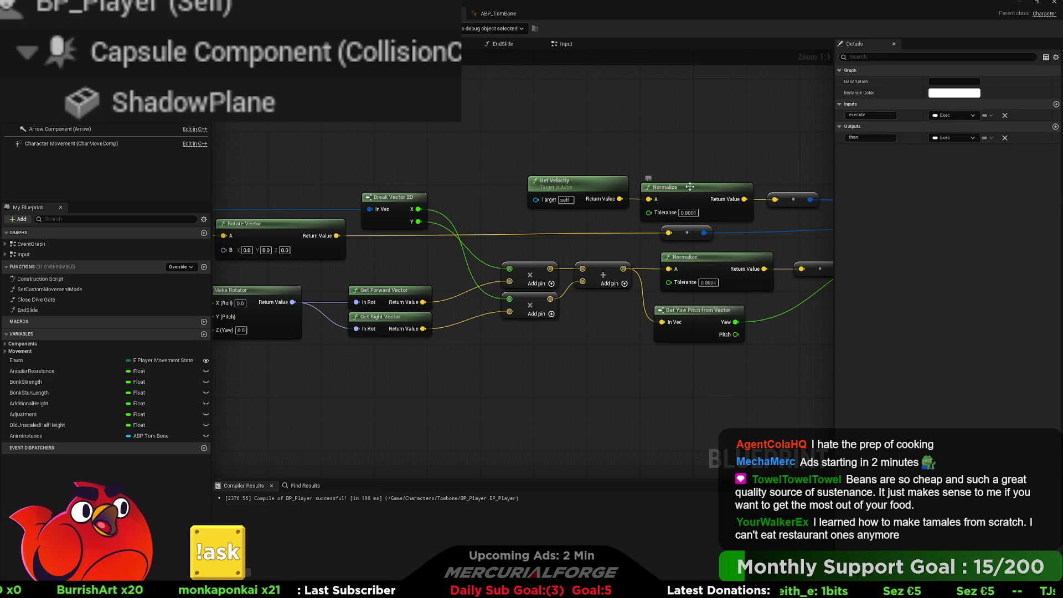
pyautogui.moveTo(408, 123); pyautogui.dragTo(761, 139)
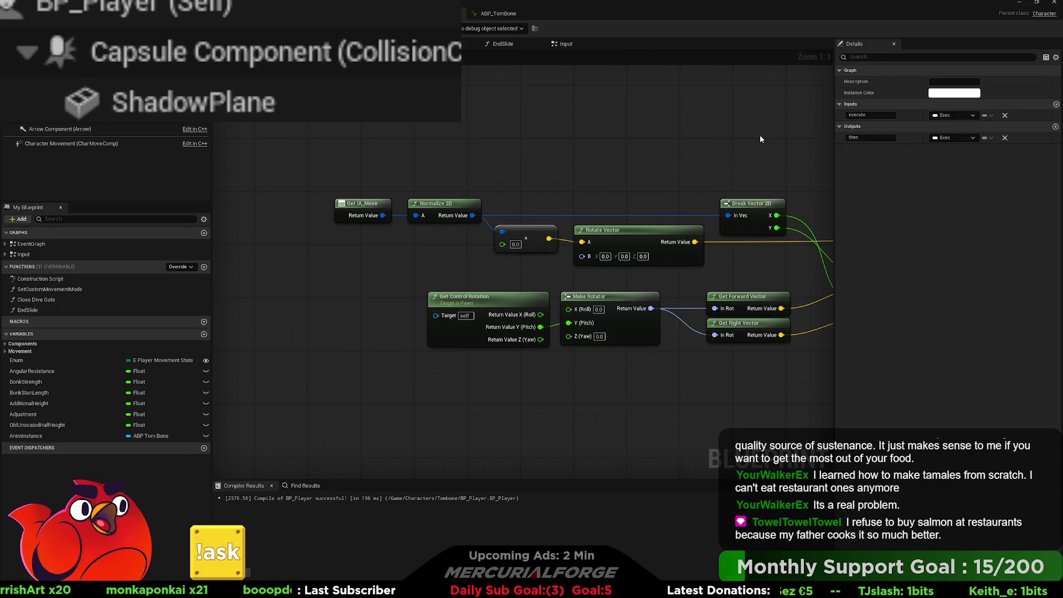
pyautogui.moveTo(759, 139); pyautogui.dragTo(383, 154)
pyautogui.moveTo(504, 143)
pyautogui.mouseDown()
pyautogui.moveTo(387, 159)
pyautogui.moveTo(99, 155)
pyautogui.moveTo(143, 163)
pyautogui.mouseUp()
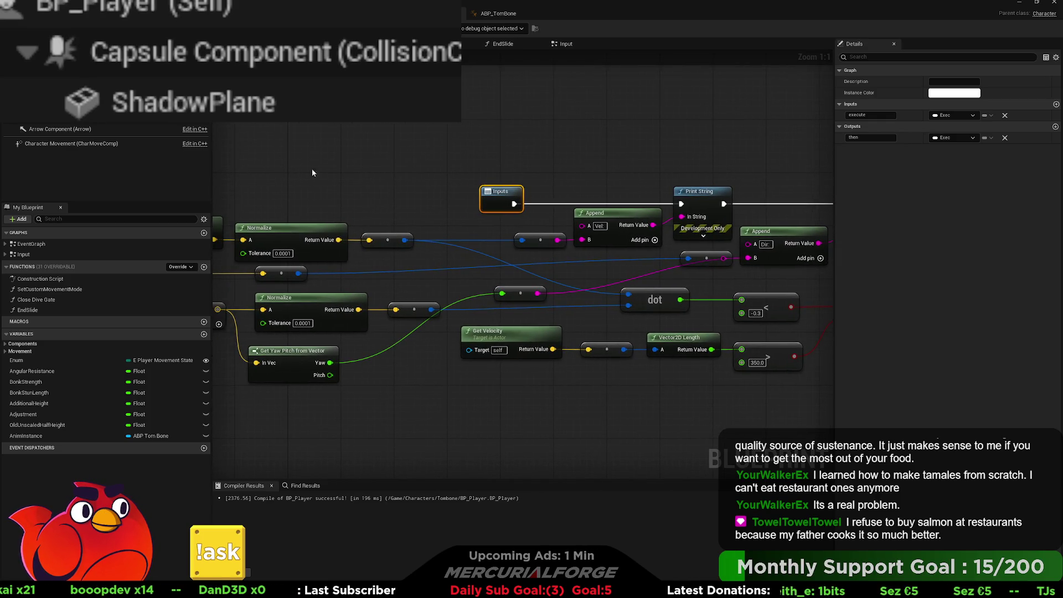
pyautogui.moveTo(347, 166); pyautogui.dragTo(221, 161)
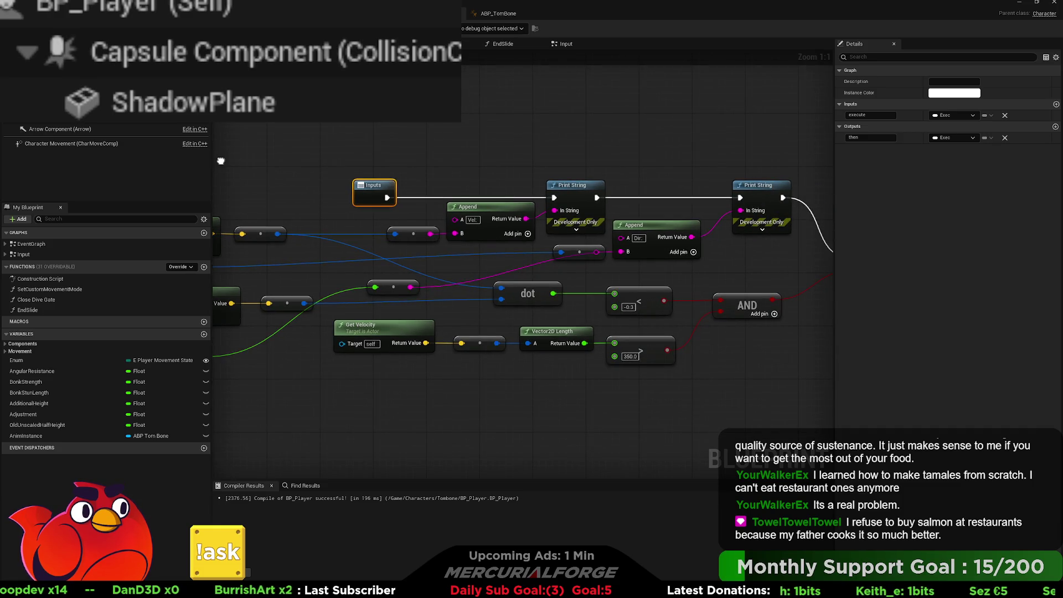
pyautogui.scroll(-3, 221, 161)
pyautogui.moveTo(221, 161); pyautogui.dragTo(567, 178)
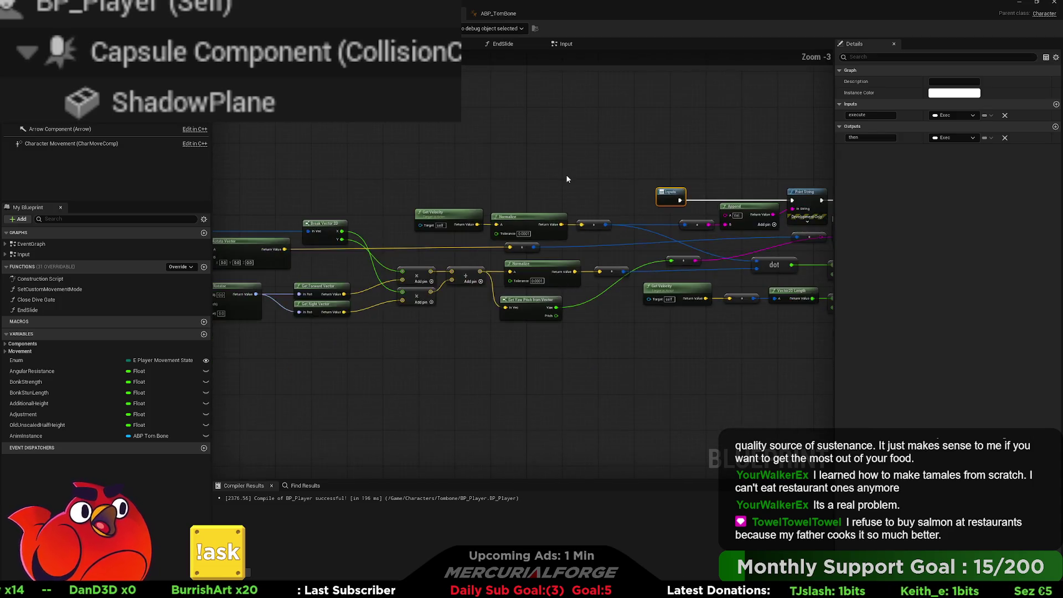
pyautogui.scroll(-2, 567, 179)
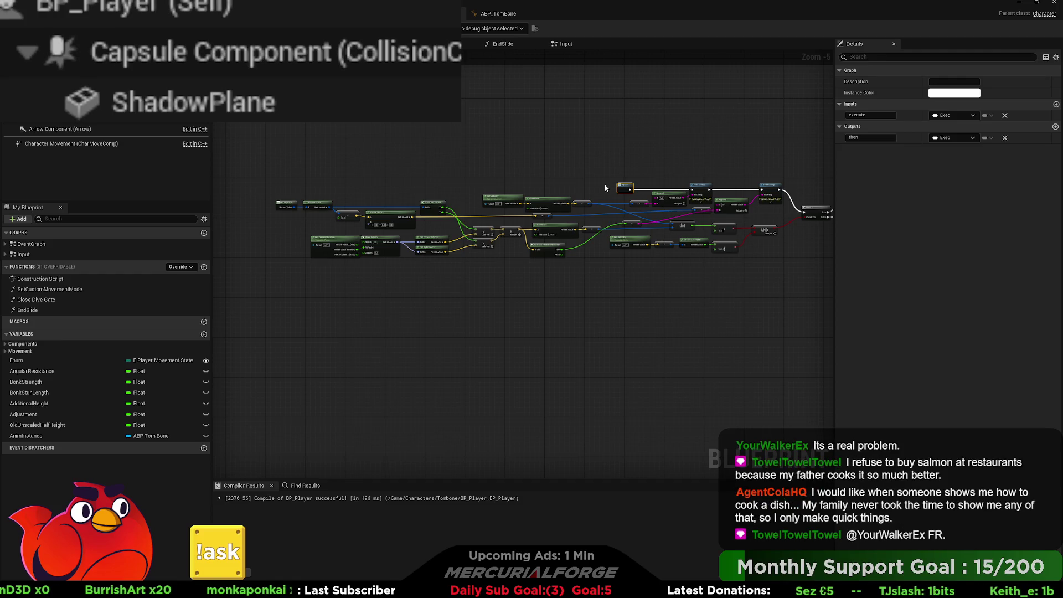
pyautogui.moveTo(623, 254); pyautogui.dragTo(614, 282)
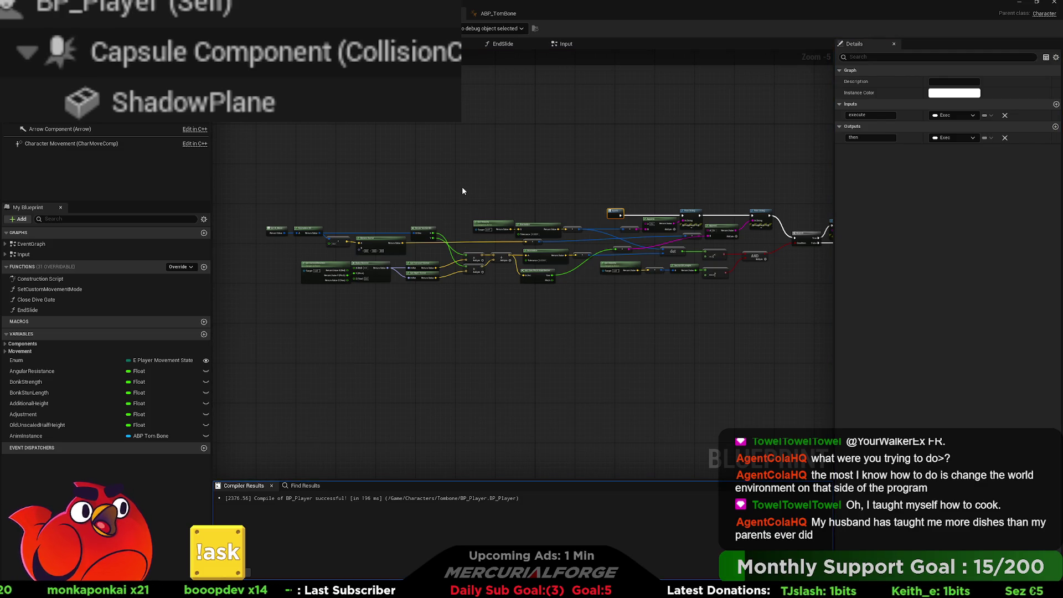
pyautogui.click(429, 185)
pyautogui.moveTo(429, 189); pyautogui.dragTo(451, 183)
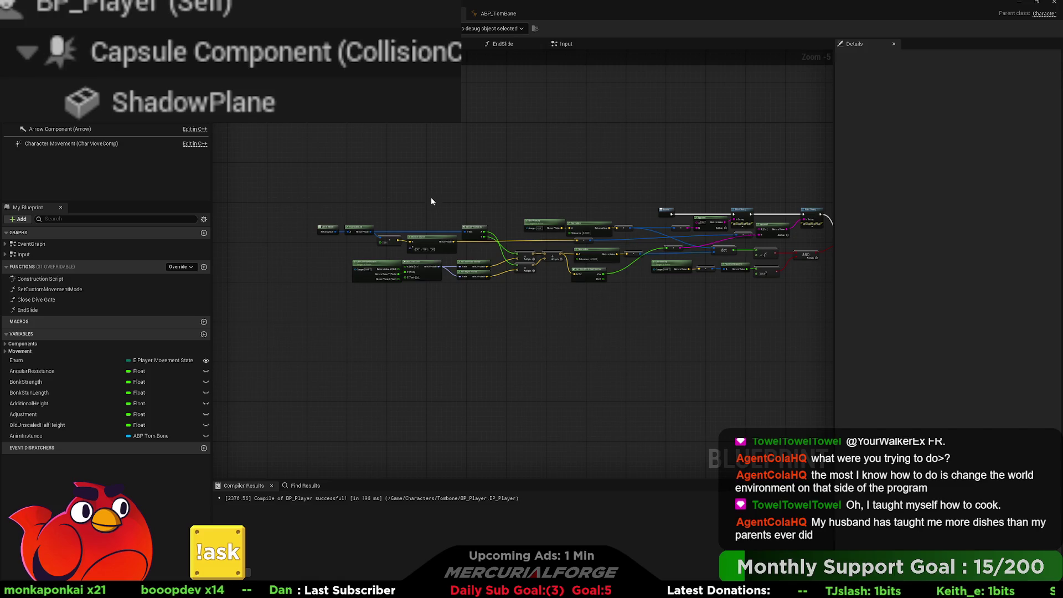
pyautogui.scroll(1, 431, 197)
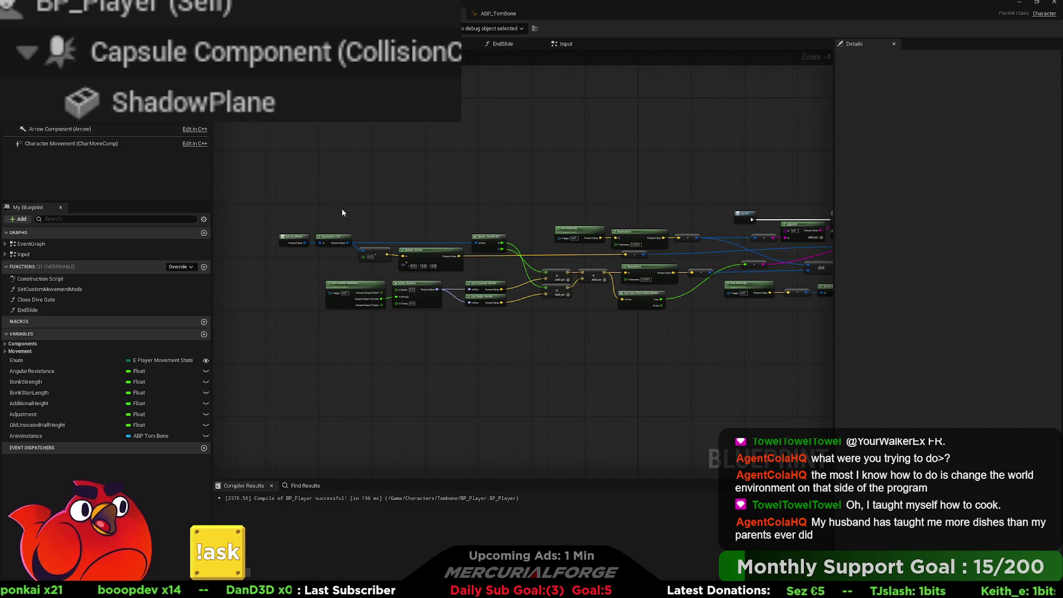
pyautogui.moveTo(270, 209); pyautogui.dragTo(527, 330)
pyautogui.click(527, 331)
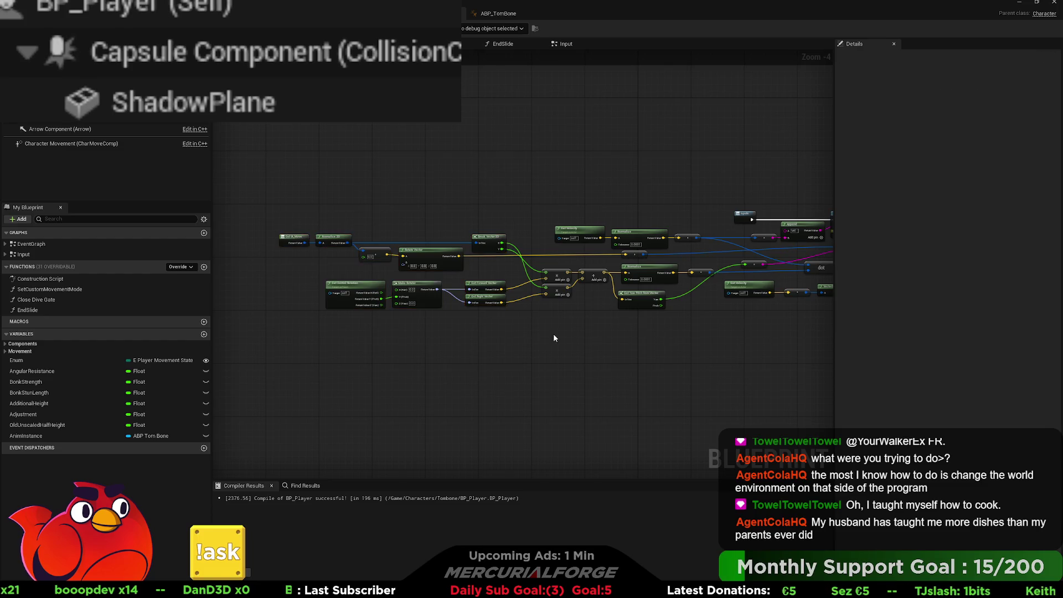
pyautogui.moveTo(412, 192)
pyautogui.mouseDown()
pyautogui.moveTo(602, 330)
pyautogui.moveTo(330, 320)
pyautogui.moveTo(799, 325)
pyautogui.moveTo(371, 317)
pyautogui.mouseUp()
pyautogui.click(604, 337)
pyautogui.scroll(4, 499, 166)
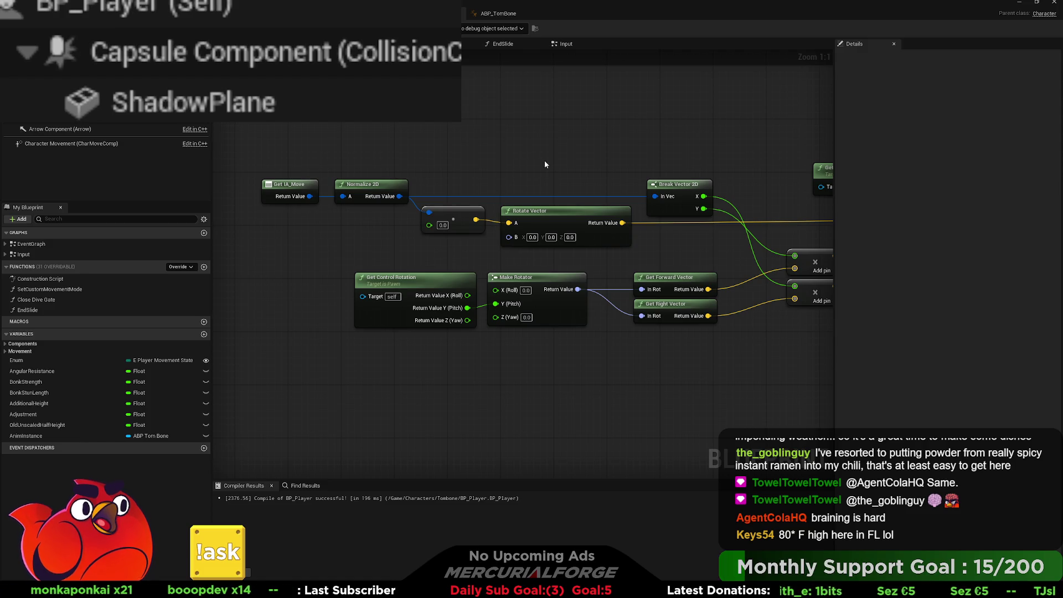
pyautogui.moveTo(516, 158)
pyautogui.mouseDown()
pyautogui.moveTo(591, 157)
pyautogui.moveTo(449, 157)
pyautogui.moveTo(588, 159)
pyautogui.mouseUp()
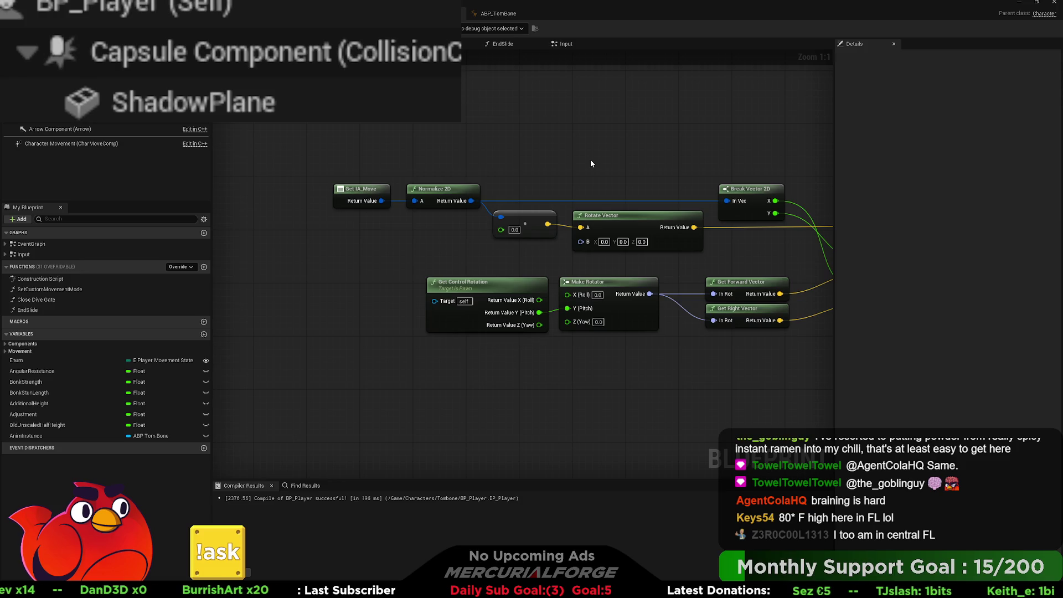
pyautogui.moveTo(585, 161)
pyautogui.mouseDown()
pyautogui.moveTo(509, 161)
pyautogui.moveTo(612, 157)
pyautogui.moveTo(316, 159)
pyautogui.moveTo(583, 157)
pyautogui.mouseUp()
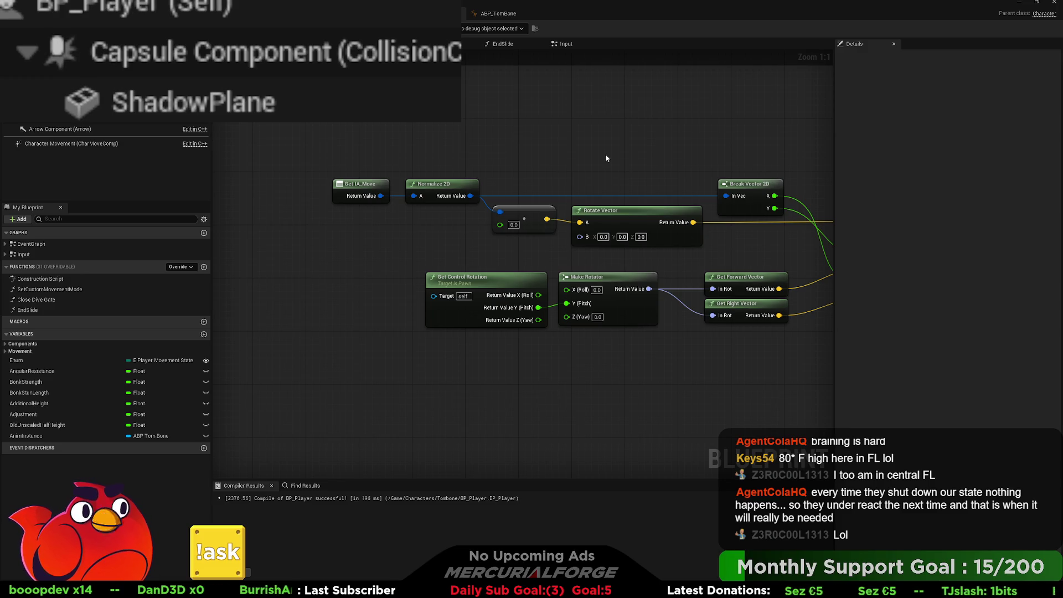
pyautogui.moveTo(605, 158)
pyautogui.mouseDown()
pyautogui.moveTo(626, 159)
pyautogui.moveTo(409, 158)
pyautogui.moveTo(635, 126)
pyautogui.moveTo(423, 142)
pyautogui.mouseUp()
pyautogui.moveTo(604, 134); pyautogui.dragTo(173, 143)
pyautogui.moveTo(498, 144); pyautogui.dragTo(299, 144)
pyautogui.scroll(-3, 531, 250)
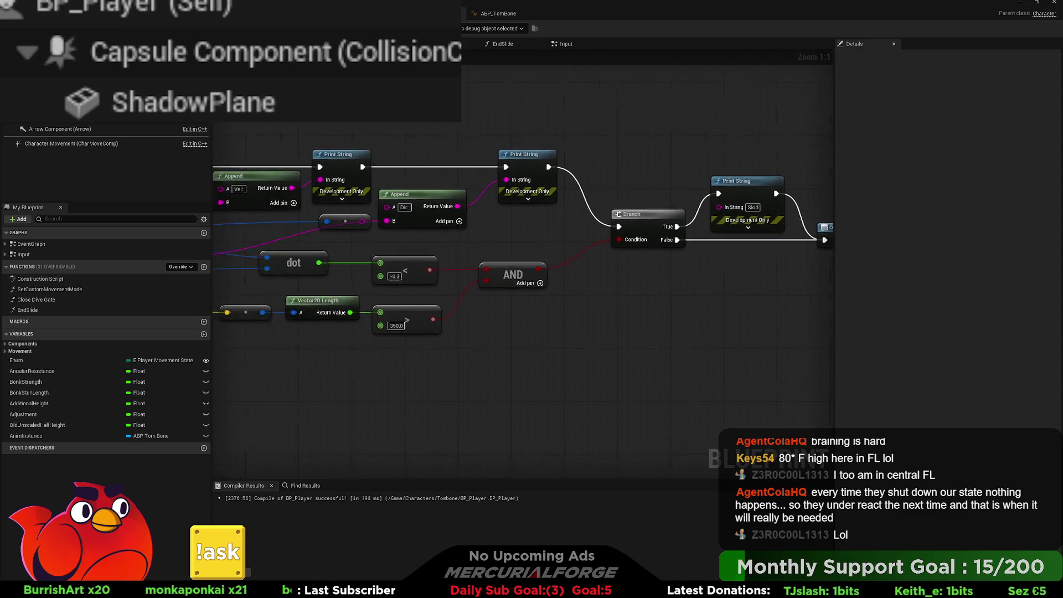
pyautogui.moveTo(822, 127)
pyautogui.mouseDown()
pyautogui.moveTo(453, 197)
pyautogui.moveTo(484, 216)
pyautogui.mouseUp()
pyautogui.scroll(-2, 662, 150)
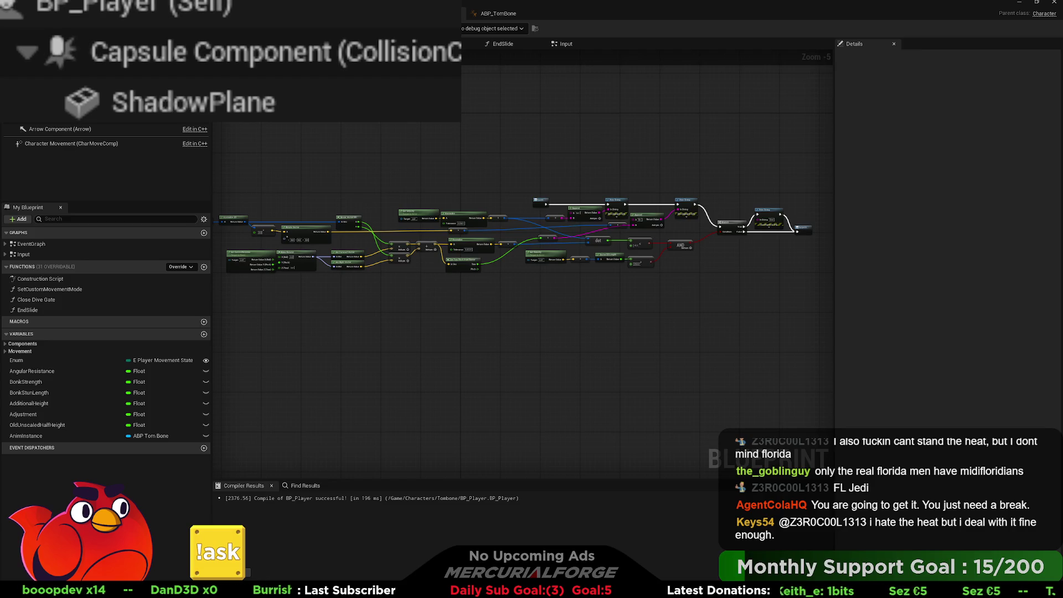
pyautogui.scroll(4, 316, 186)
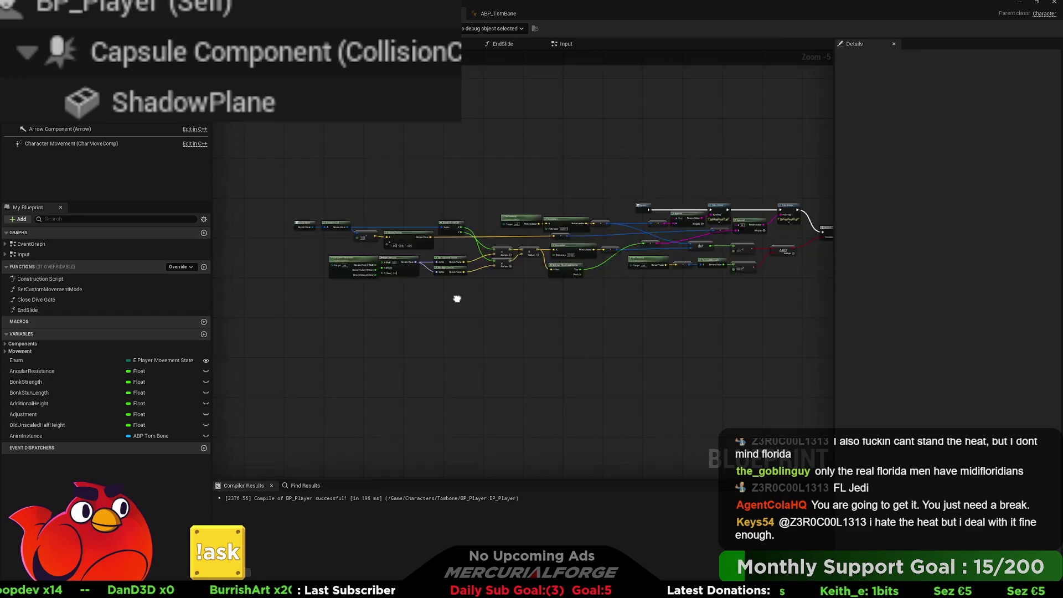
# Step: Reconnect the IA_Move wire to the small vector node, shift the nodes left, and delete the old Rotate Vector
pyautogui.moveTo(318, 166)
pyautogui.mouseDown()
pyautogui.moveTo(367, 223)
pyautogui.moveTo(471, 210)
pyautogui.mouseUp()
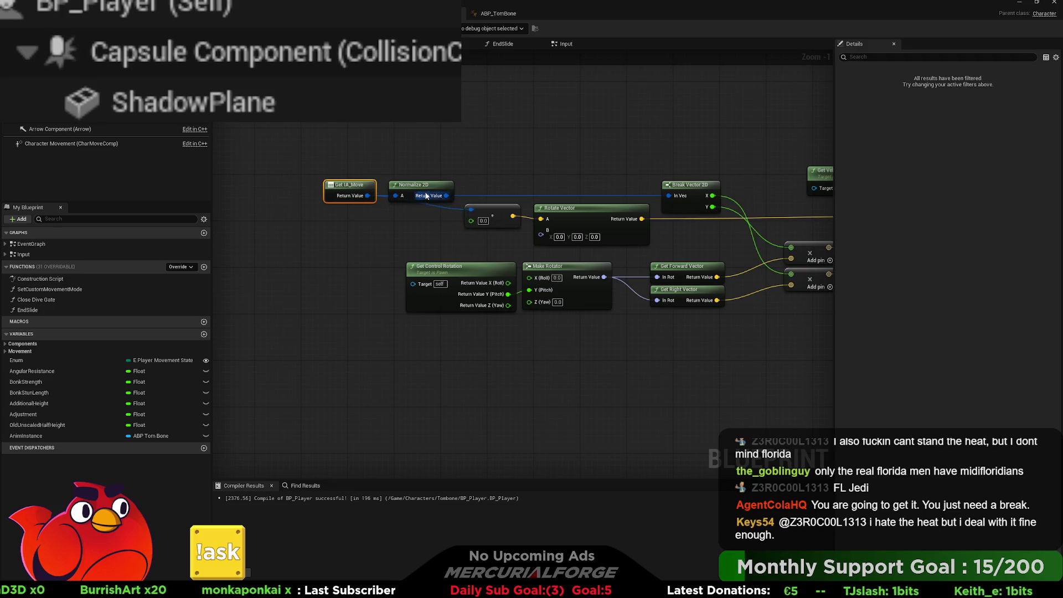
pyautogui.moveTo(421, 185); pyautogui.dragTo(413, 108)
pyautogui.moveTo(586, 181); pyautogui.dragTo(487, 227)
pyautogui.moveTo(570, 221); pyautogui.dragTo(500, 216)
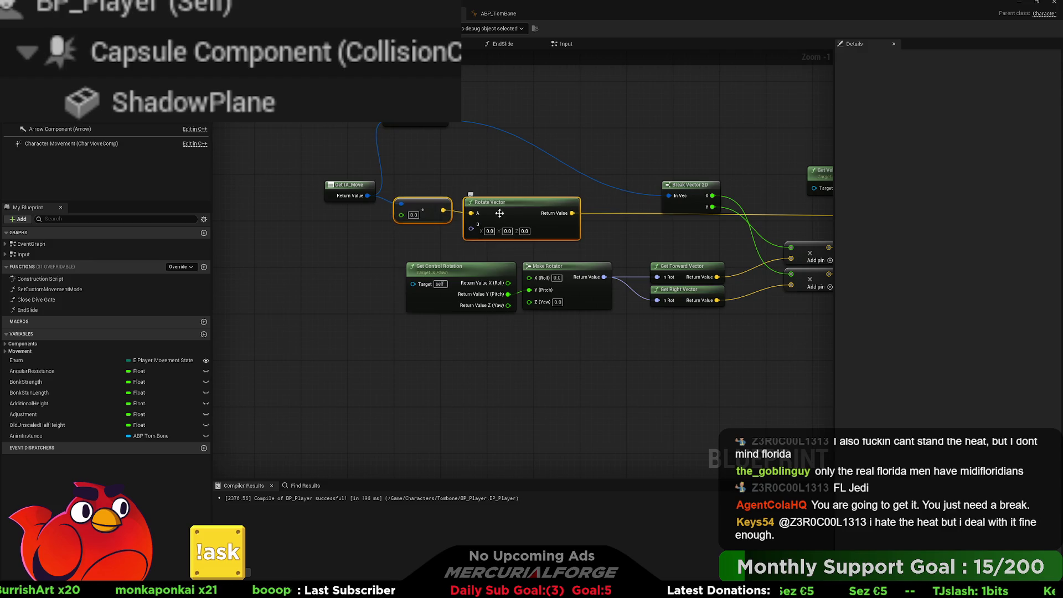
pyautogui.click(498, 206)
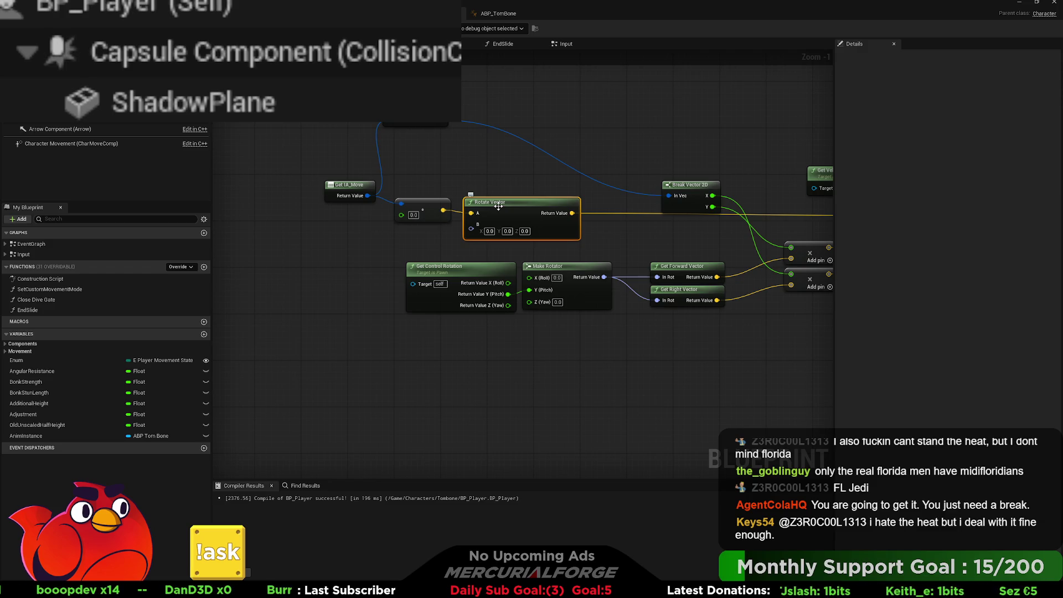
pyautogui.press('Delete')
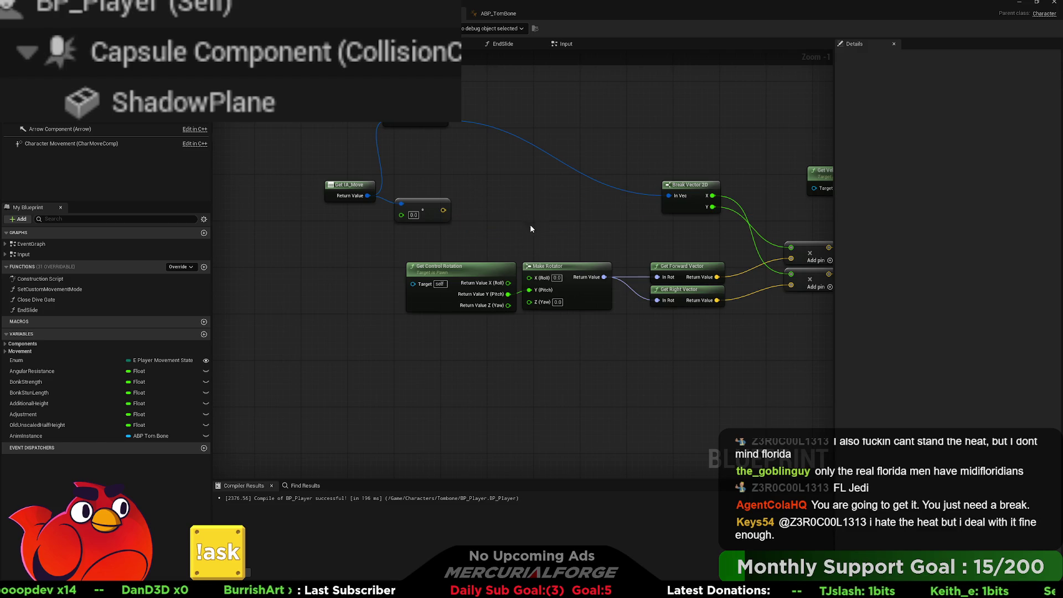
# Step: Disconnect the pitch from Make Rotator's Y and recombine Get Control Rotation's split output pin
pyautogui.moveTo(488, 271); pyautogui.dragTo(418, 265)
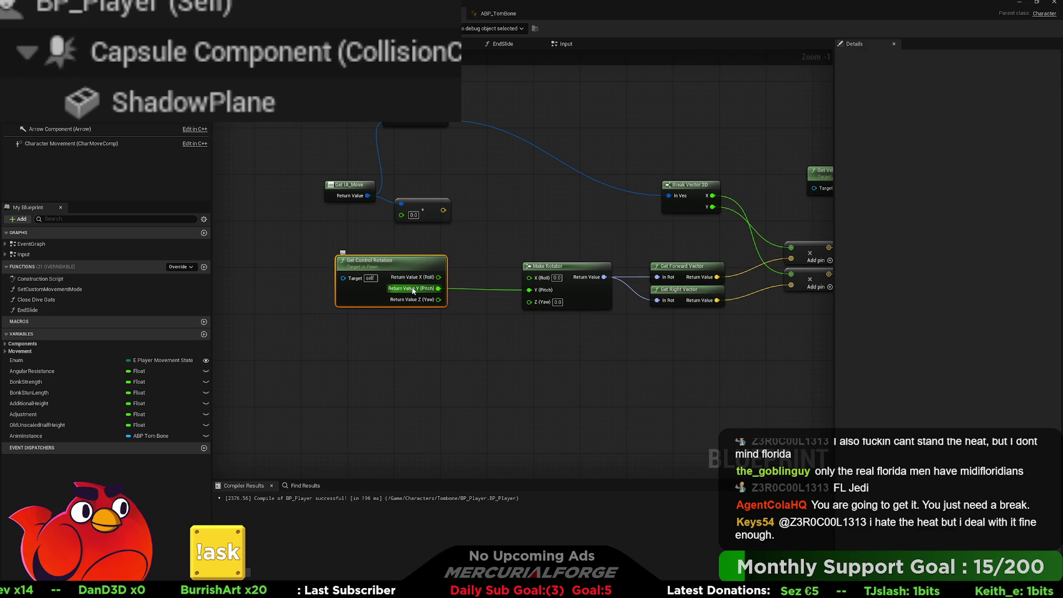
pyautogui.click(427, 337)
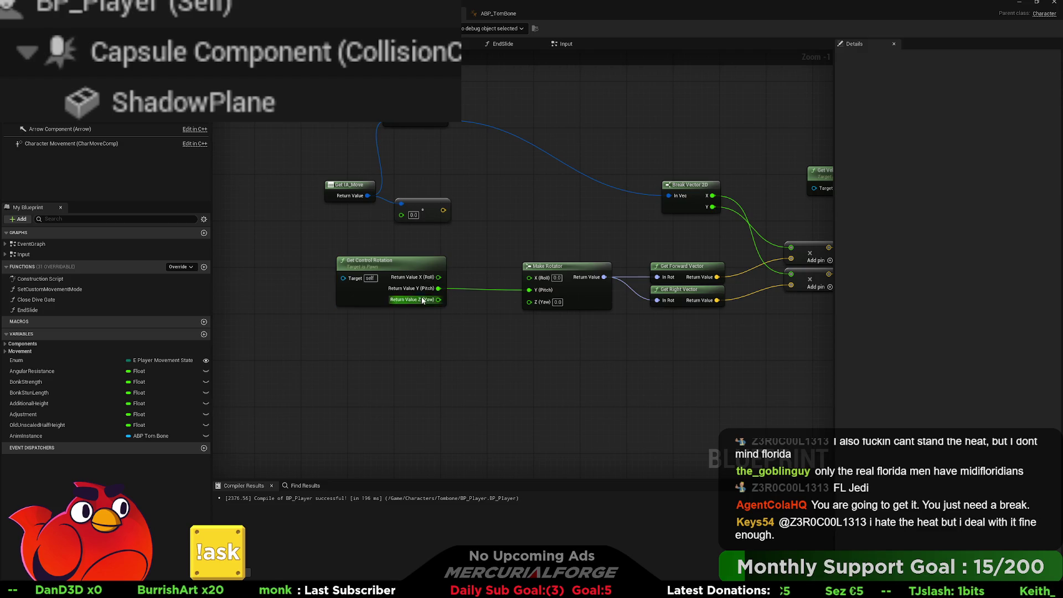
pyautogui.keyDown('alt'); pyautogui.click(432, 291); pyautogui.keyUp('alt')
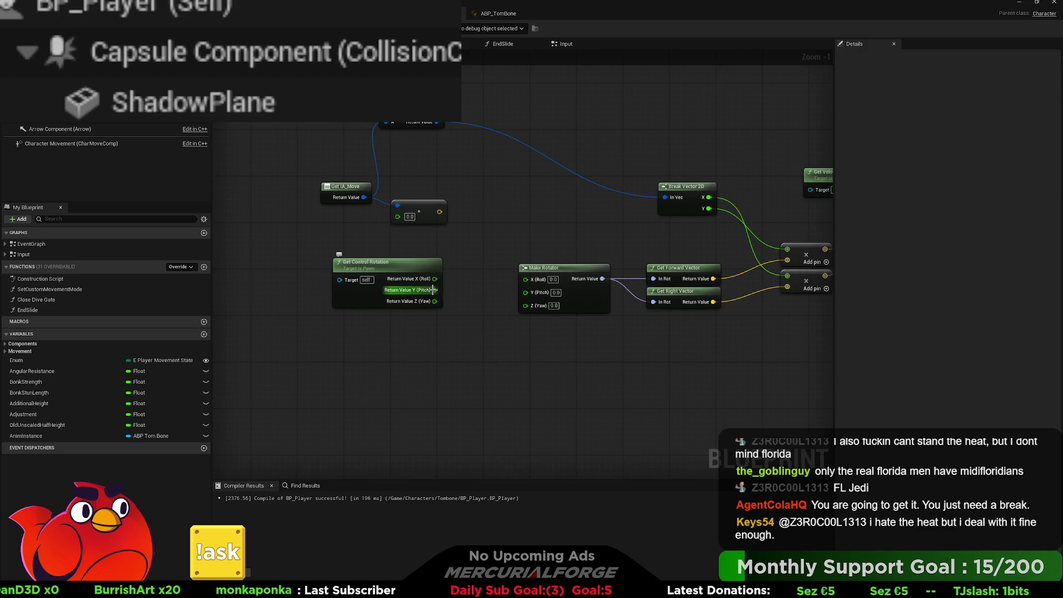
pyautogui.click(434, 293)
pyautogui.moveTo(414, 279); pyautogui.dragTo(521, 235)
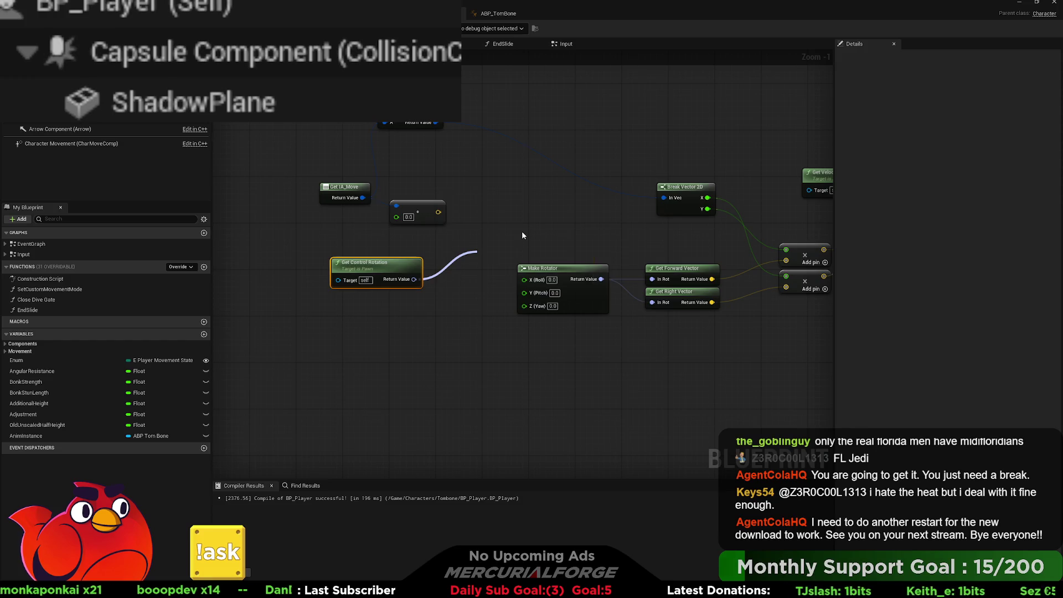
pyautogui.press('Return')
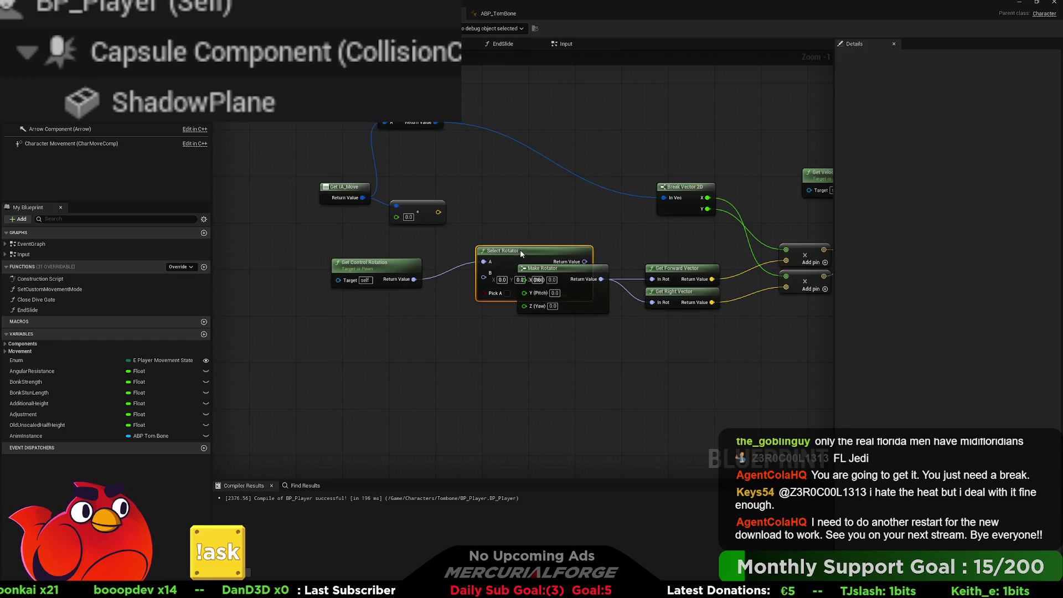
pyautogui.moveTo(519, 251); pyautogui.dragTo(519, 210)
pyautogui.press('Delete')
# Step: Feed Get Control Rotation into a new Rotate Vector and route its result into Break Vector 2D
pyautogui.moveTo(413, 279); pyautogui.dragTo(470, 255)
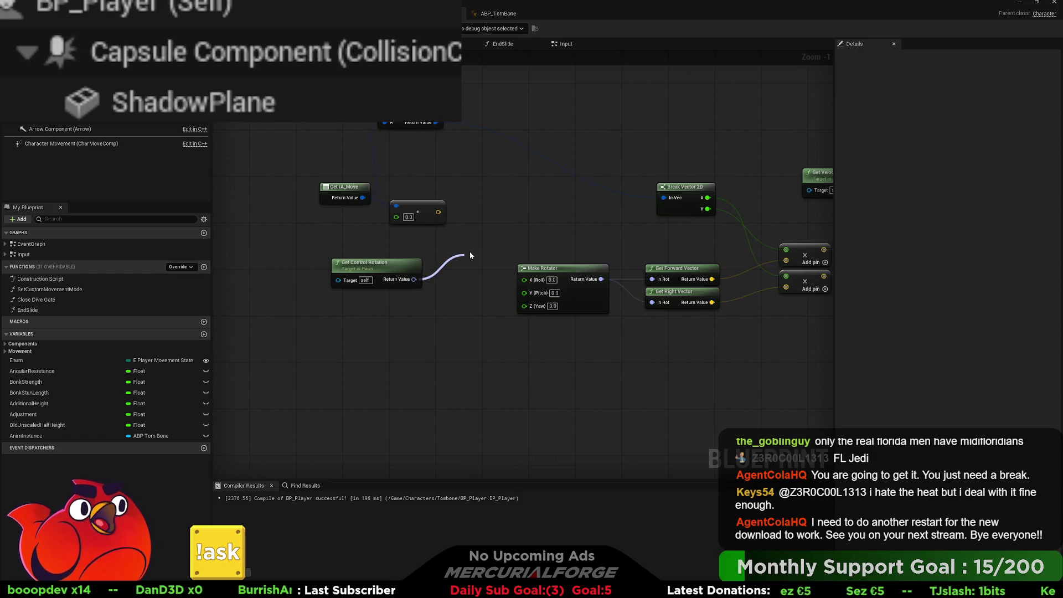
pyautogui.moveTo(469, 256)
pyautogui.mouseDown()
pyautogui.moveTo(505, 206)
pyautogui.moveTo(482, 204)
pyautogui.mouseUp()
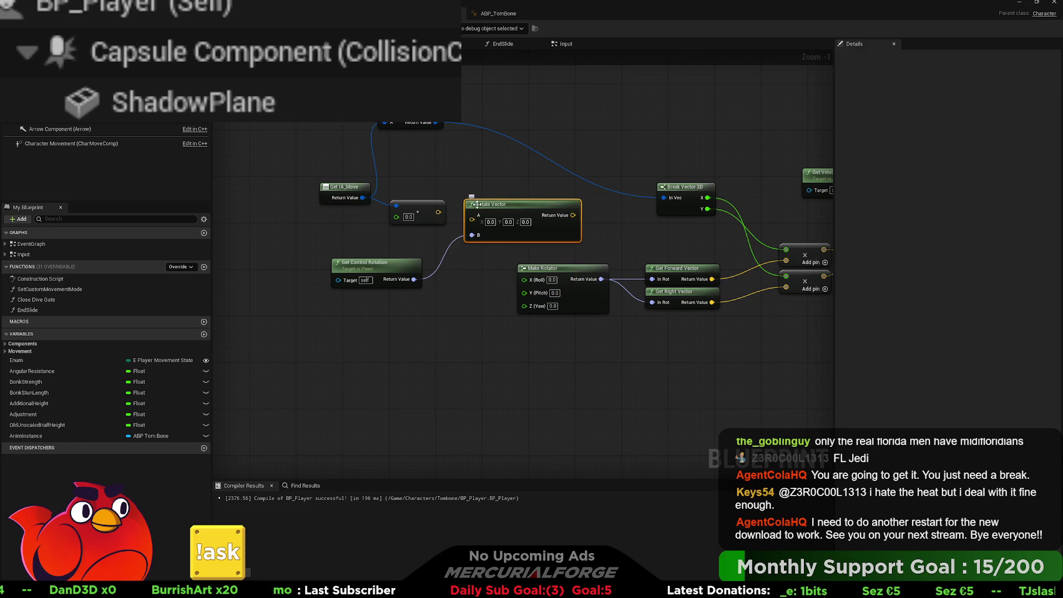
pyautogui.scroll(-2, 491, 239)
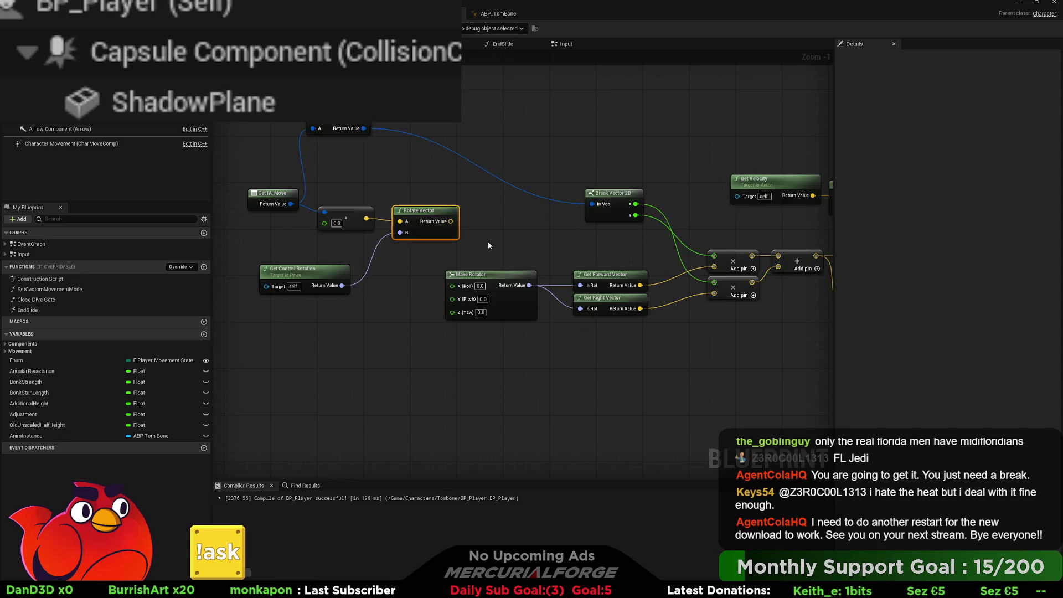
pyautogui.moveTo(457, 226)
pyautogui.mouseDown()
pyautogui.moveTo(849, 219)
pyautogui.moveTo(747, 236)
pyautogui.moveTo(635, 239)
pyautogui.moveTo(598, 233)
pyautogui.moveTo(632, 225)
pyautogui.moveTo(590, 229)
pyautogui.moveTo(684, 238)
pyautogui.moveTo(634, 227)
pyautogui.mouseUp()
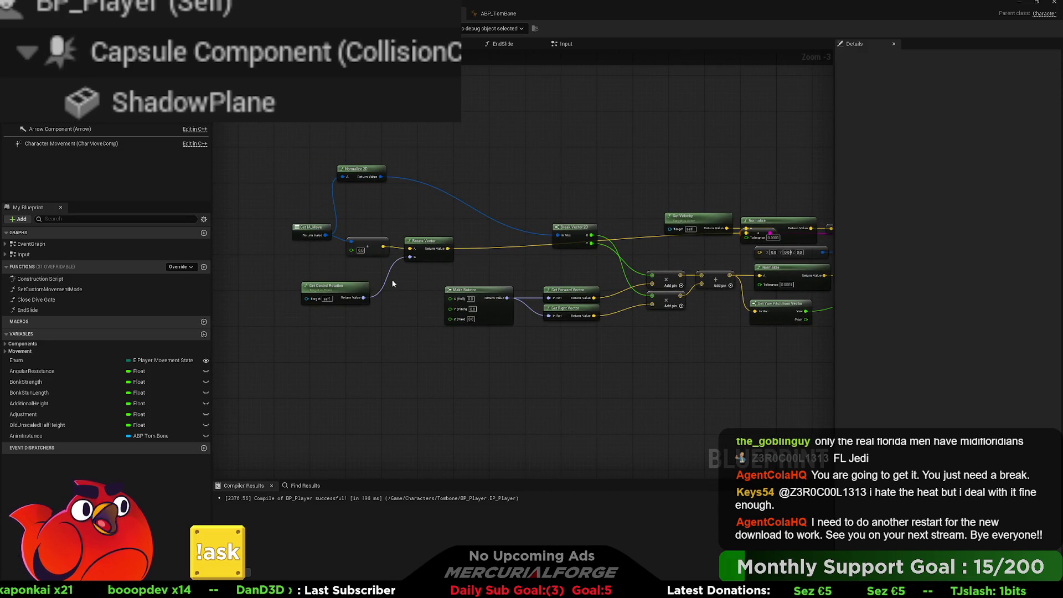
pyautogui.scroll(3, 283, 212)
pyautogui.moveTo(279, 209)
pyautogui.mouseDown()
pyautogui.moveTo(433, 287)
pyautogui.moveTo(486, 281)
pyautogui.moveTo(280, 334)
pyautogui.mouseUp()
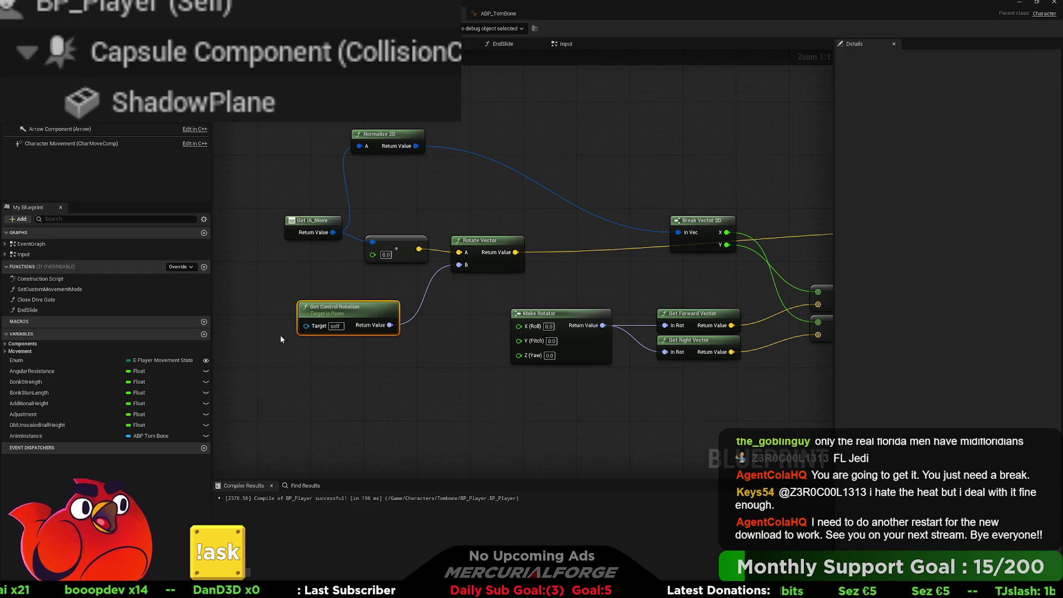
pyautogui.hotkey('alt', 'p')
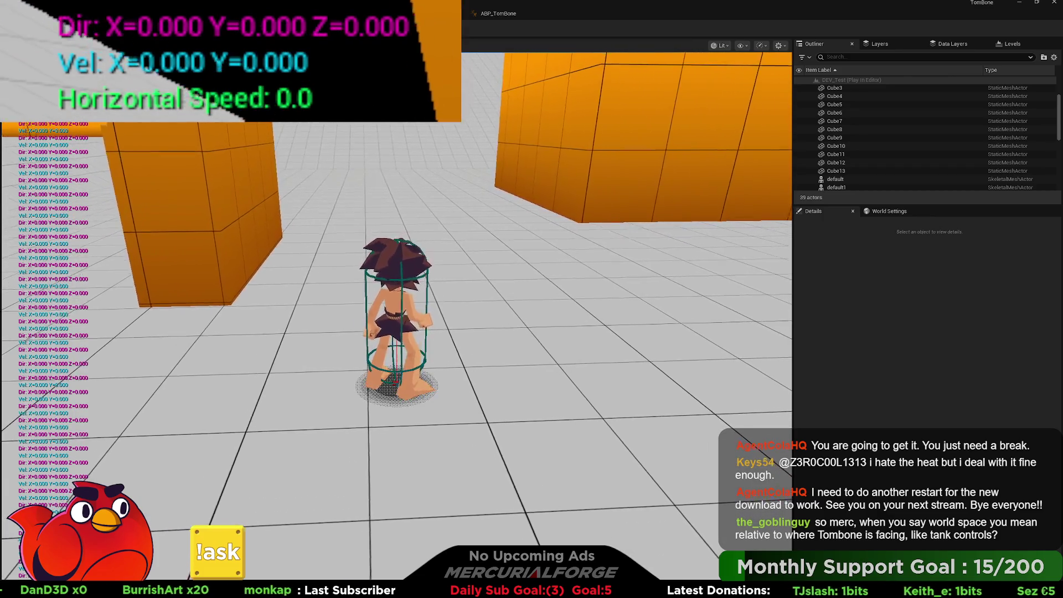
# Step: Play-test by running forward, steering left, then reversing with S to trigger a skid
pyautogui.press('w')
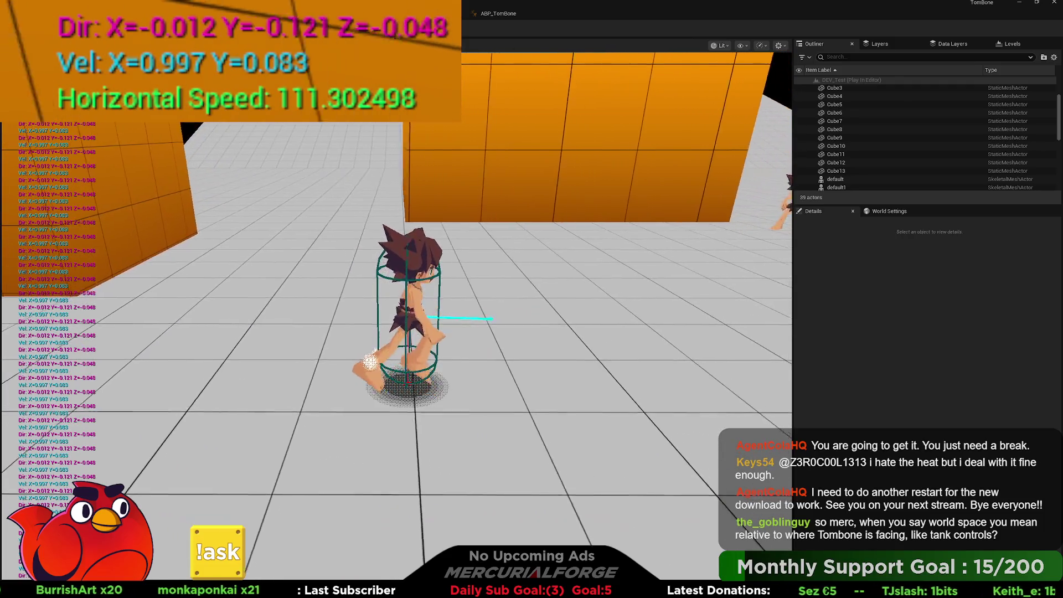
pyautogui.press('a')
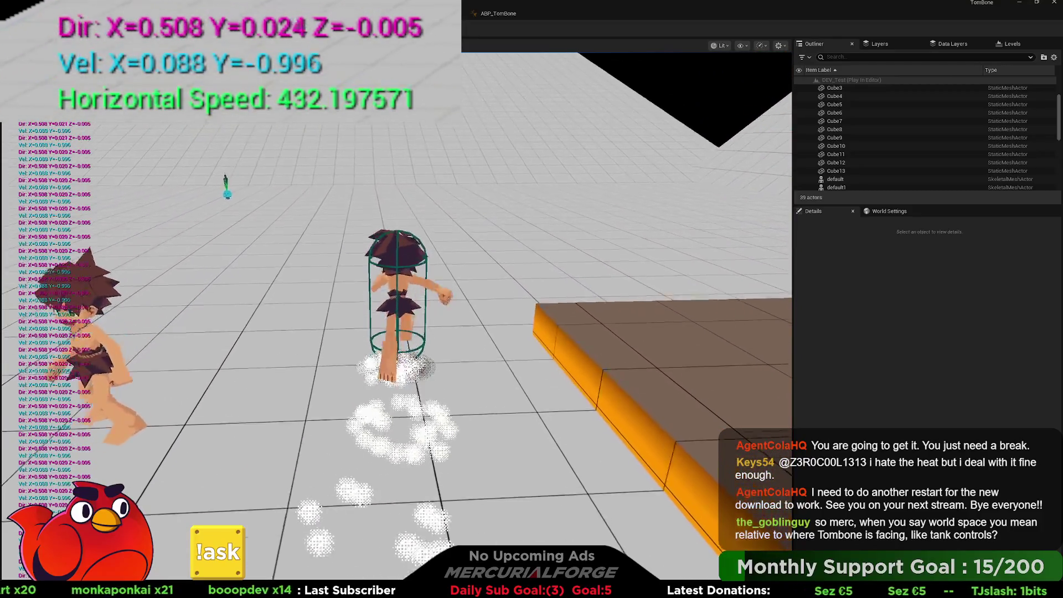
pyautogui.press('w')
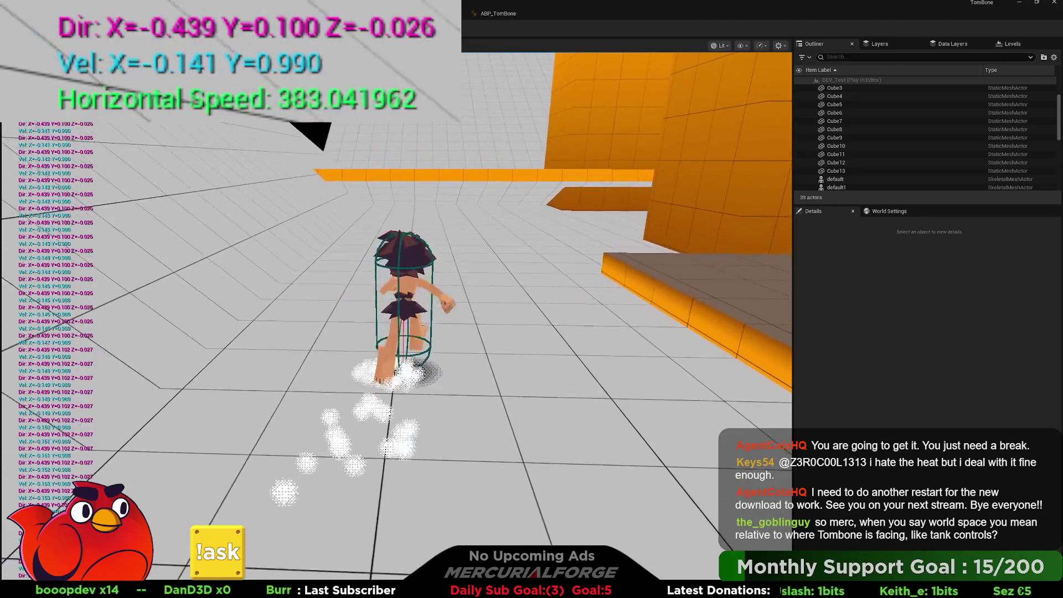
pyautogui.press('s')
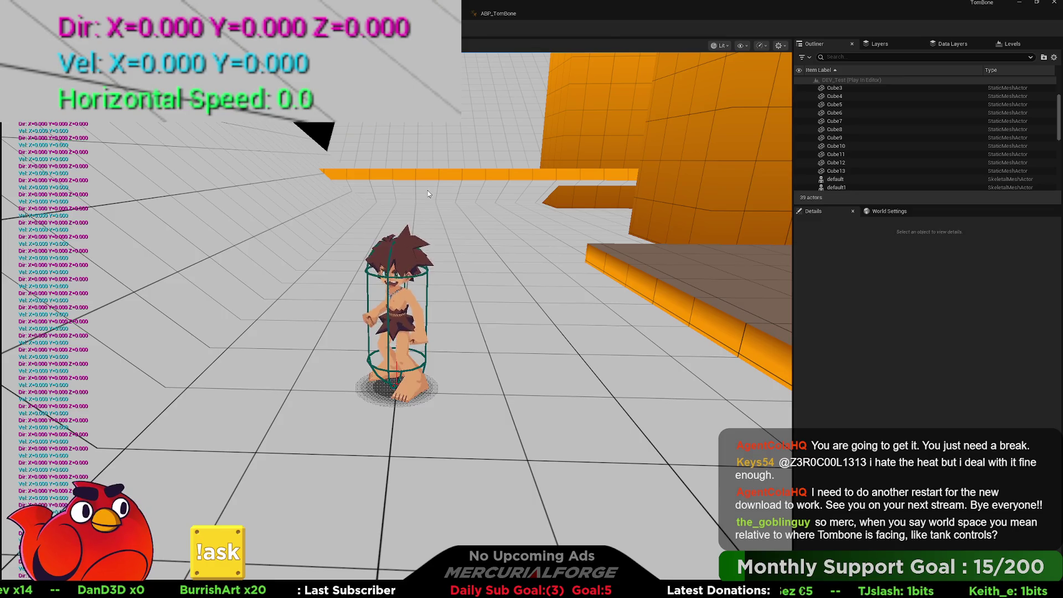
pyautogui.press('Escape')
# Step: Start a second play-test and run the character forward with W to check the skid again
pyautogui.moveTo(461, 266); pyautogui.dragTo(526, 238)
pyautogui.hotkey('alt', 'p')
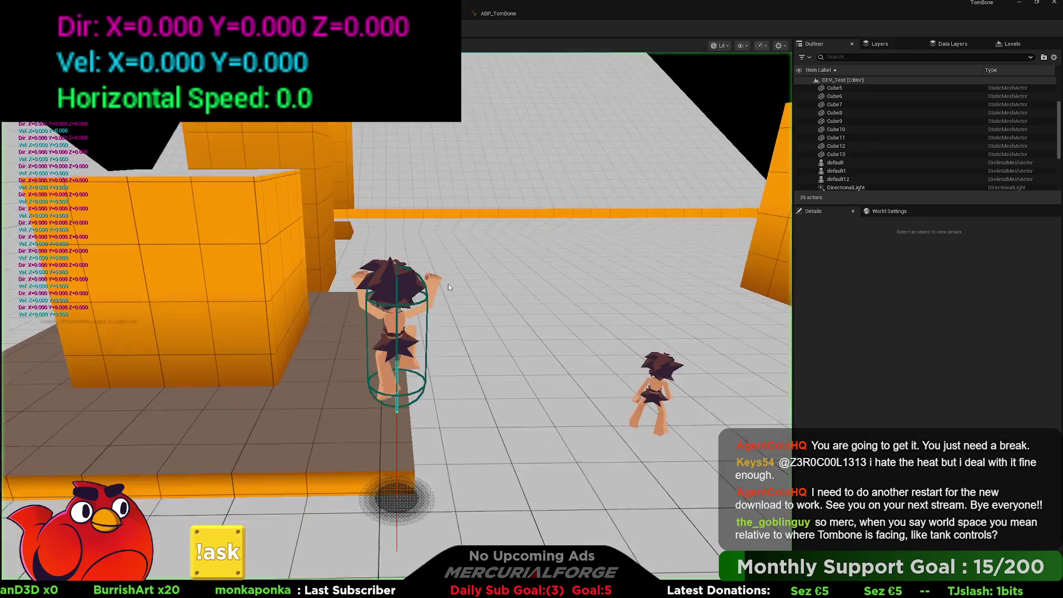
pyautogui.press('w')
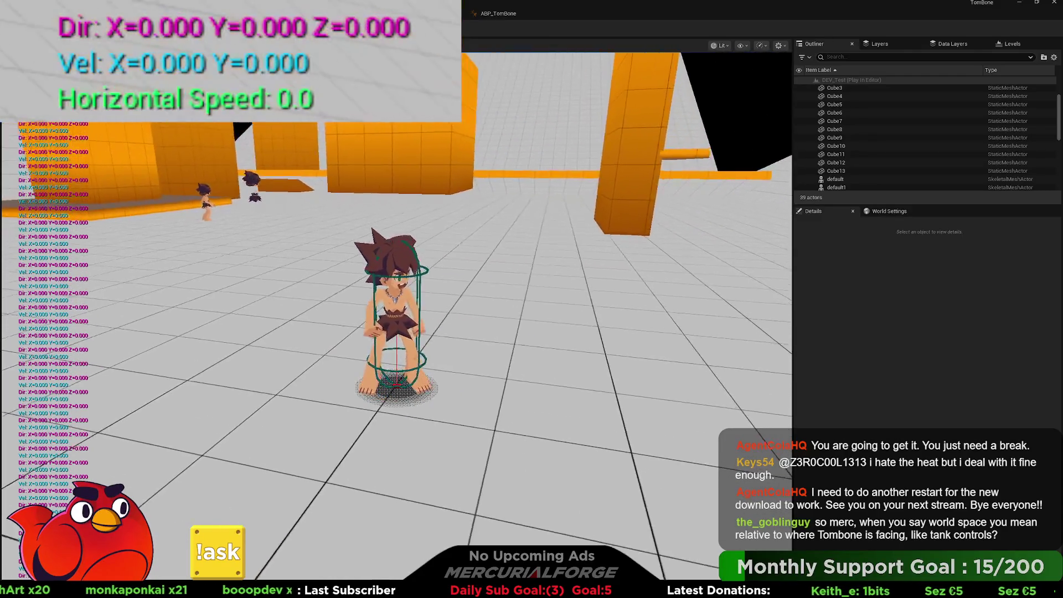
pyautogui.press('w')
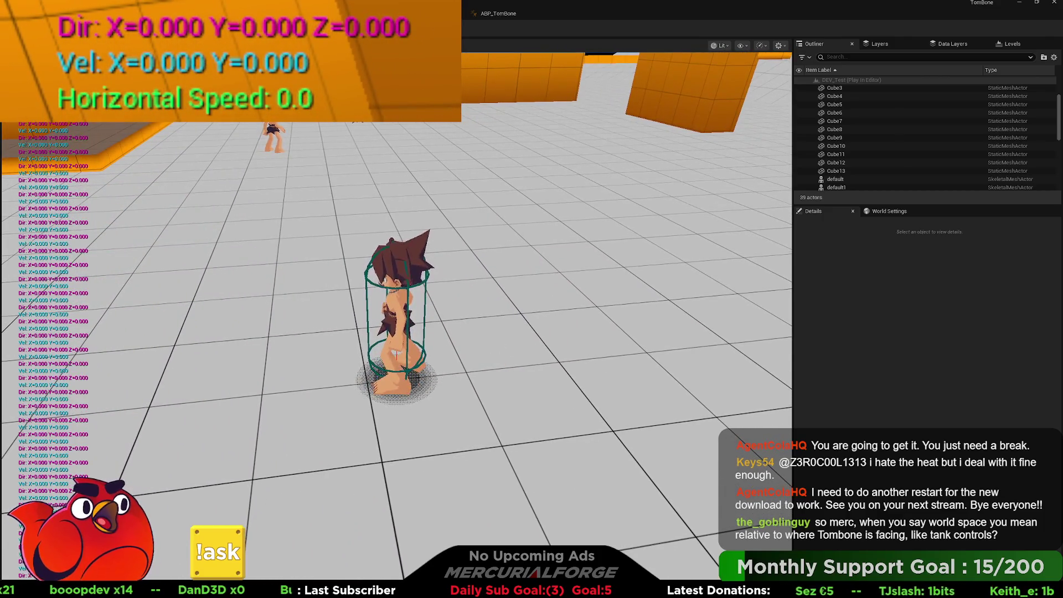
pyautogui.press('Escape')
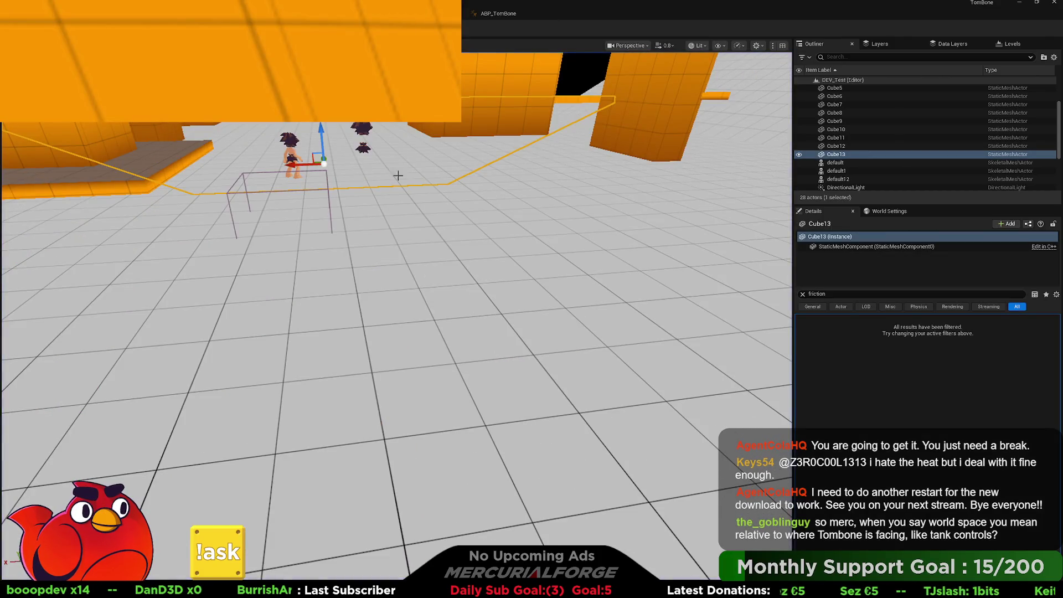
# Step: Drag BP_Player's Detect Skid Outputs node further right, then bring up the EndSlide function graph
pyautogui.click(425, 14)
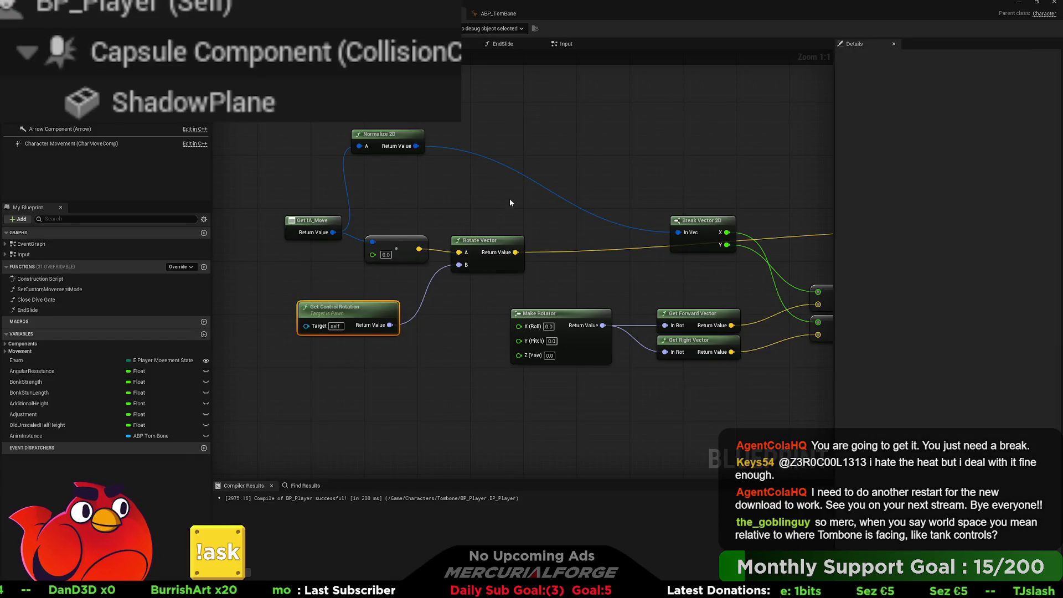
pyautogui.scroll(-3, 509, 198)
pyautogui.moveTo(510, 198); pyautogui.dragTo(140, 202)
pyautogui.moveTo(817, 210); pyautogui.dragTo(451, 238)
pyautogui.moveTo(540, 273)
pyautogui.mouseDown()
pyautogui.moveTo(731, 280)
pyautogui.moveTo(778, 264)
pyautogui.mouseUp()
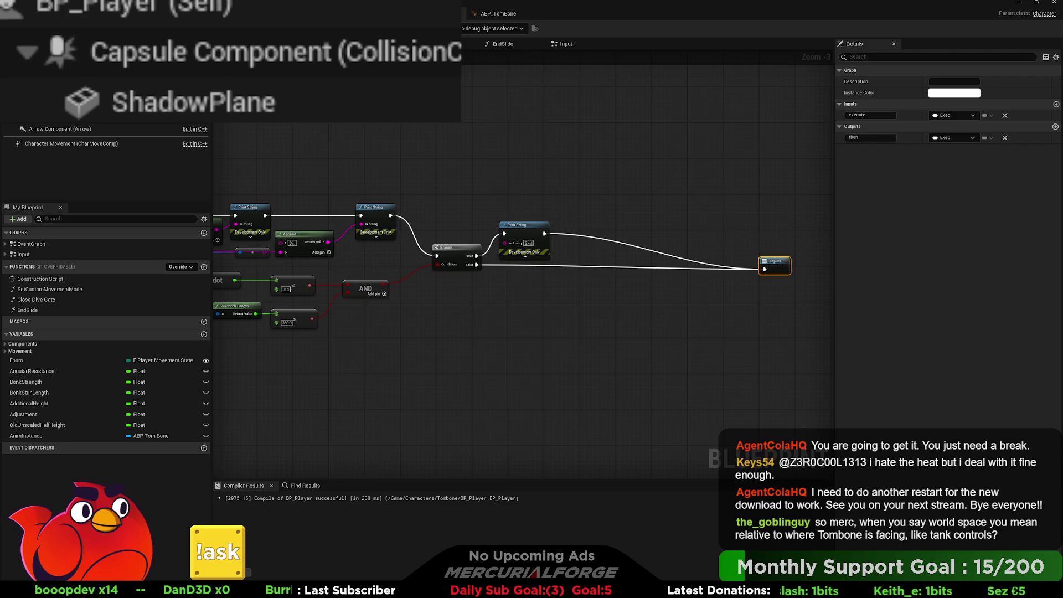
pyautogui.click(501, 44)
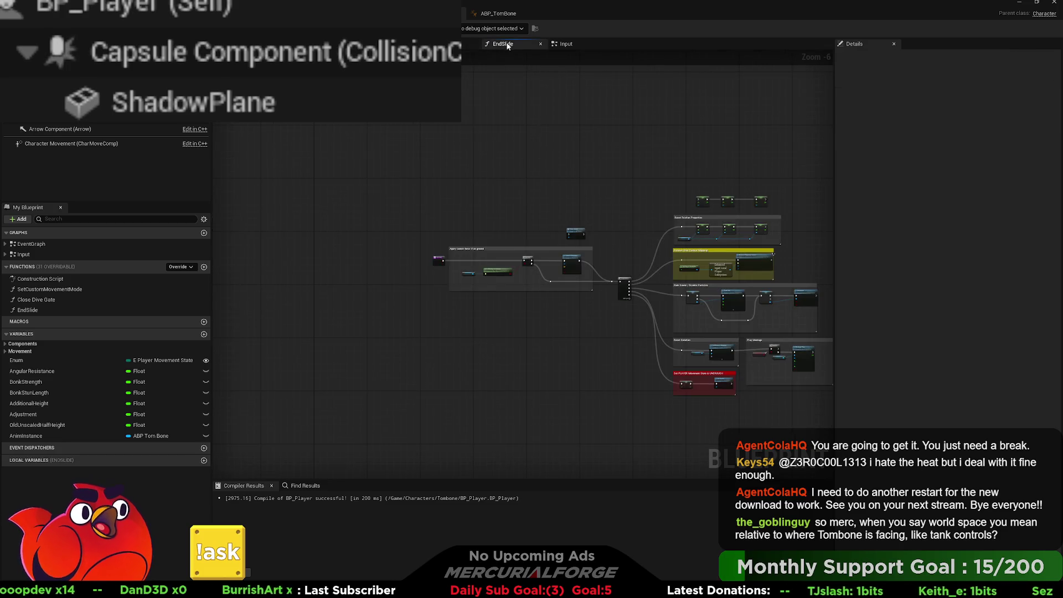
# Step: Navigate to the EventGraph and open the Debug collapsed graph
pyautogui.hotkey('alt', 'Left')
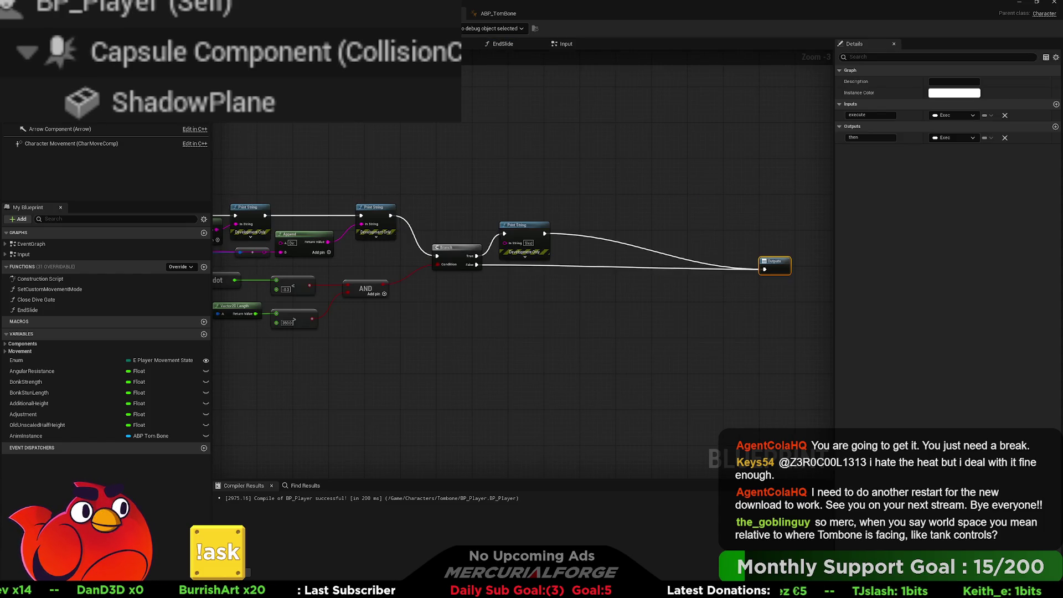
pyautogui.hotkey('alt', 'Left')
pyautogui.hotkey('alt', 'Left')
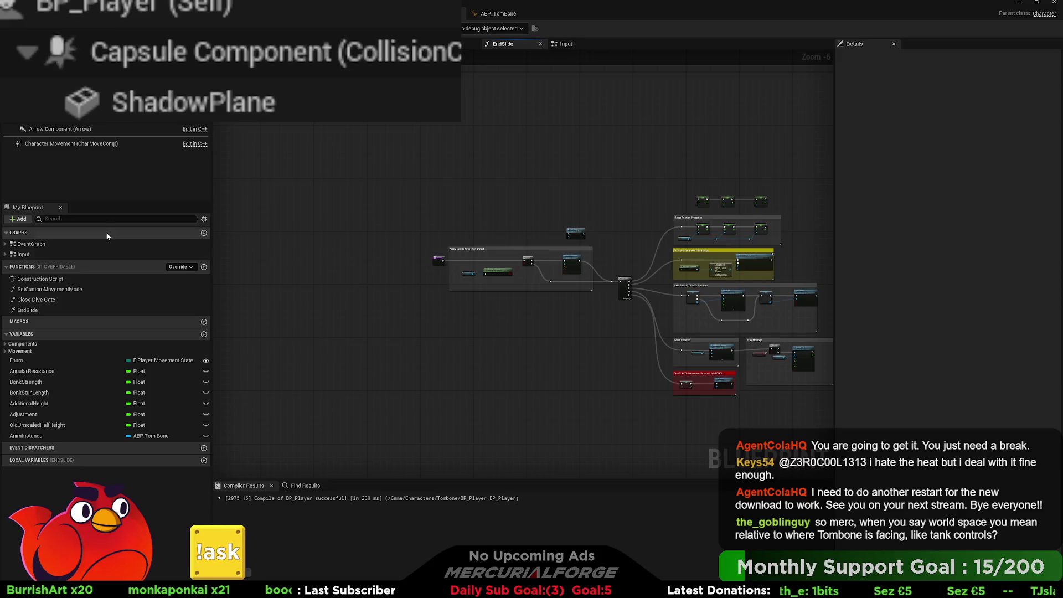
pyautogui.doubleClick(31, 244)
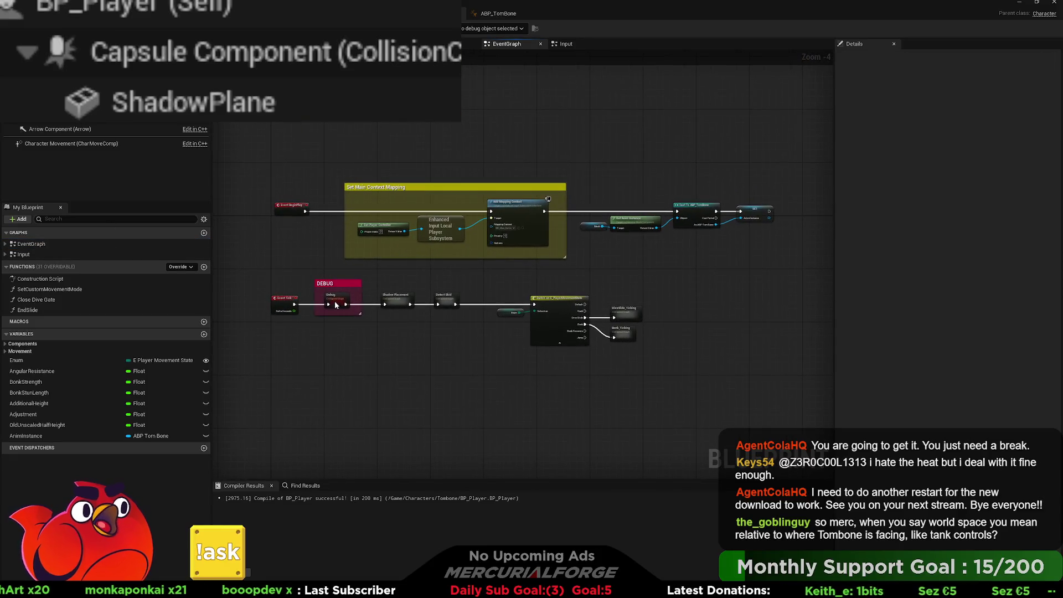
pyautogui.doubleClick(335, 300)
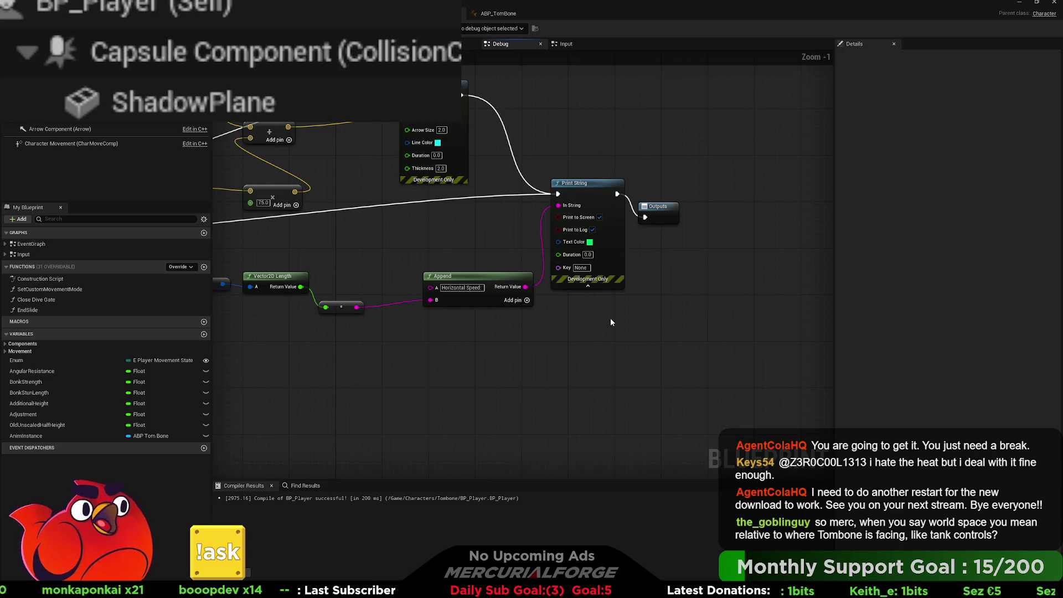
# Step: Copy the Draw Debug Arrow, Get Actor Location and Normalize nodes and paste them into Detect Skid
pyautogui.moveTo(472, 230); pyautogui.dragTo(687, 307)
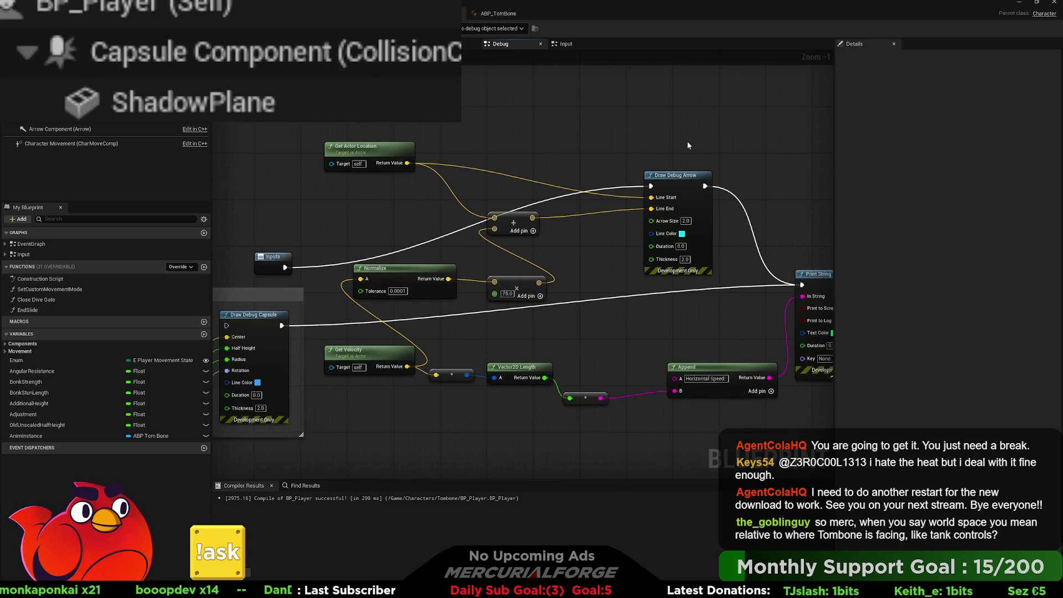
pyautogui.moveTo(704, 124)
pyautogui.mouseDown()
pyautogui.moveTo(636, 221)
pyautogui.moveTo(487, 244)
pyautogui.moveTo(370, 295)
pyautogui.mouseUp()
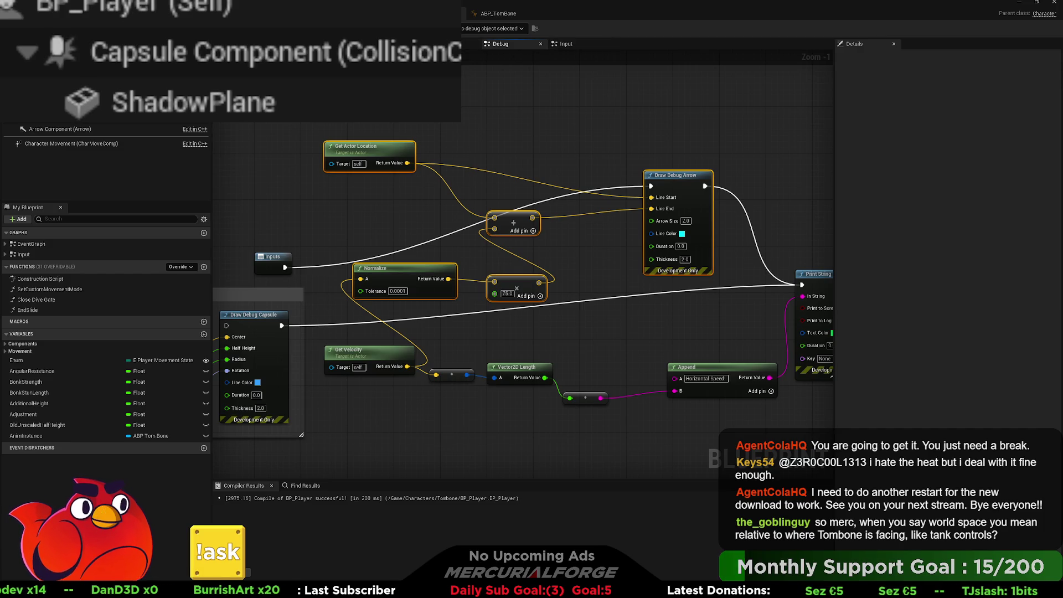
pyautogui.hotkey('alt', 'Left')
pyautogui.scroll(-5, 429, 305)
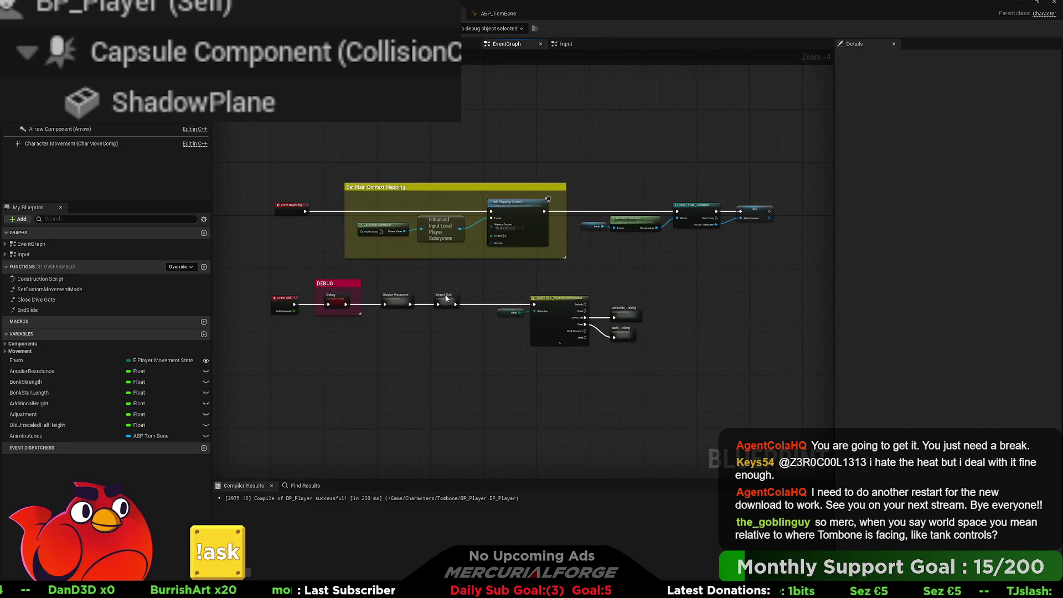
pyautogui.press('Home')
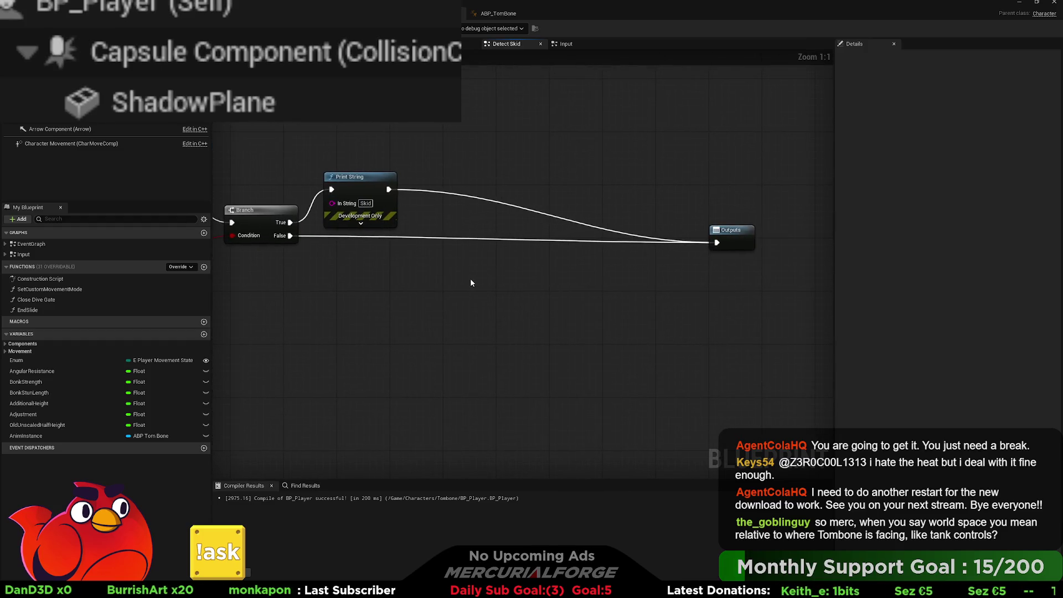
# Step: Place the pasted nodes above the Branch and route its False path through Draw Debug Arrow to Outputs
pyautogui.moveTo(510, 275)
pyautogui.mouseDown()
pyautogui.moveTo(521, 159)
pyautogui.moveTo(609, 166)
pyautogui.moveTo(686, 195)
pyautogui.moveTo(685, 125)
pyautogui.mouseUp()
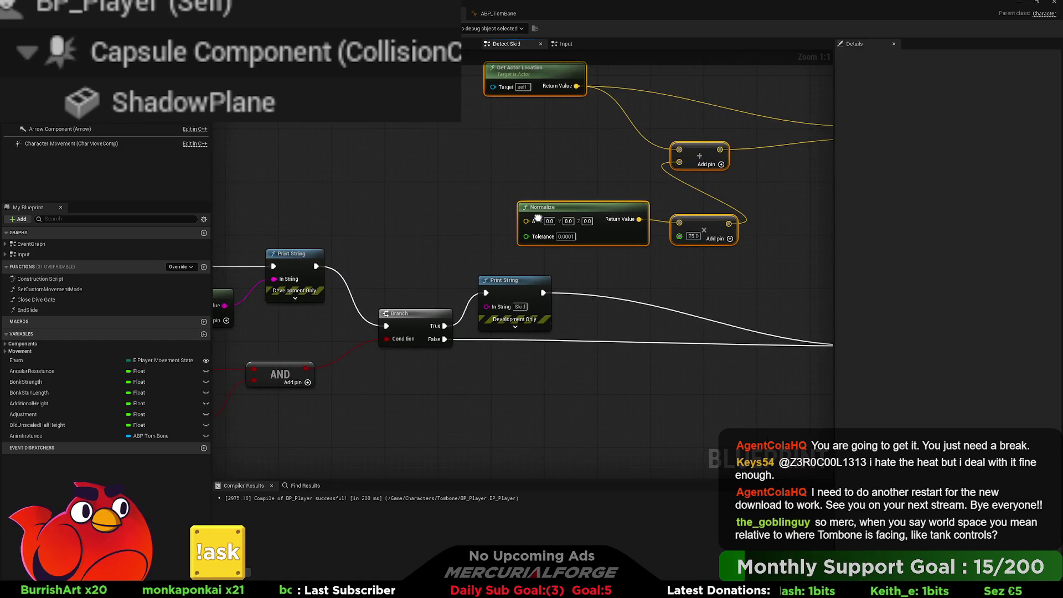
pyautogui.moveTo(336, 246); pyautogui.dragTo(819, 162)
pyautogui.scroll(-2, 819, 161)
pyautogui.moveTo(381, 289)
pyautogui.mouseDown()
pyautogui.moveTo(642, 205)
pyautogui.moveTo(680, 165)
pyautogui.mouseUp()
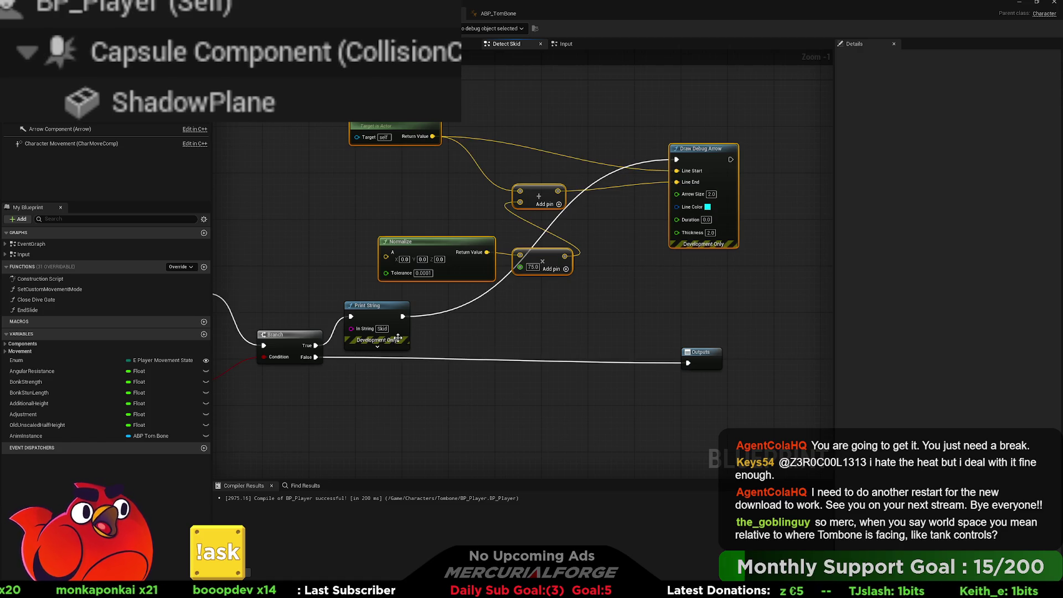
pyautogui.moveTo(316, 357)
pyautogui.mouseDown()
pyautogui.moveTo(711, 180)
pyautogui.moveTo(676, 160)
pyautogui.moveTo(692, 363)
pyautogui.mouseUp()
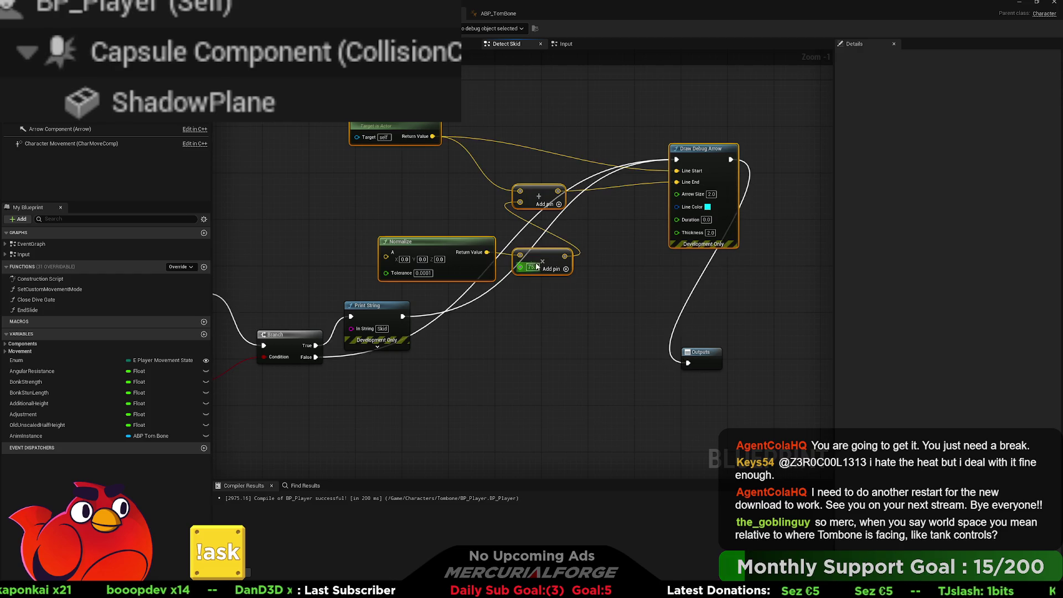
pyautogui.moveTo(466, 188)
pyautogui.mouseDown()
pyautogui.moveTo(570, 194)
pyautogui.moveTo(507, 211)
pyautogui.moveTo(470, 185)
pyautogui.moveTo(536, 210)
pyautogui.moveTo(434, 182)
pyautogui.mouseUp()
# Step: Set the new Add node's Z offset on the actor location to 25
pyautogui.scroll(-2, 400, 192)
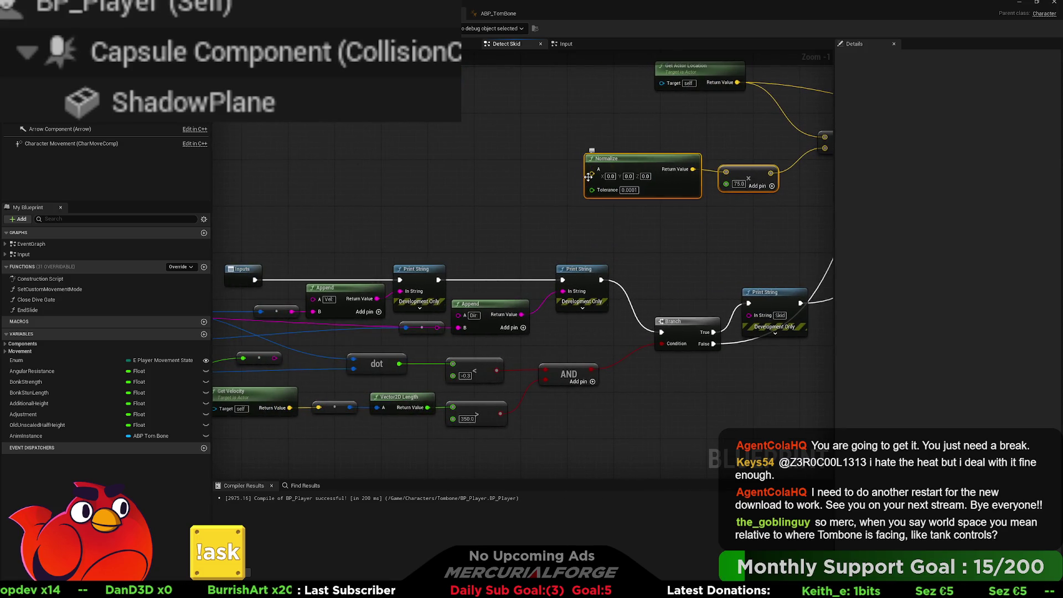
pyautogui.scroll(2, 522, 332)
pyautogui.moveTo(217, 241); pyautogui.dragTo(725, 330)
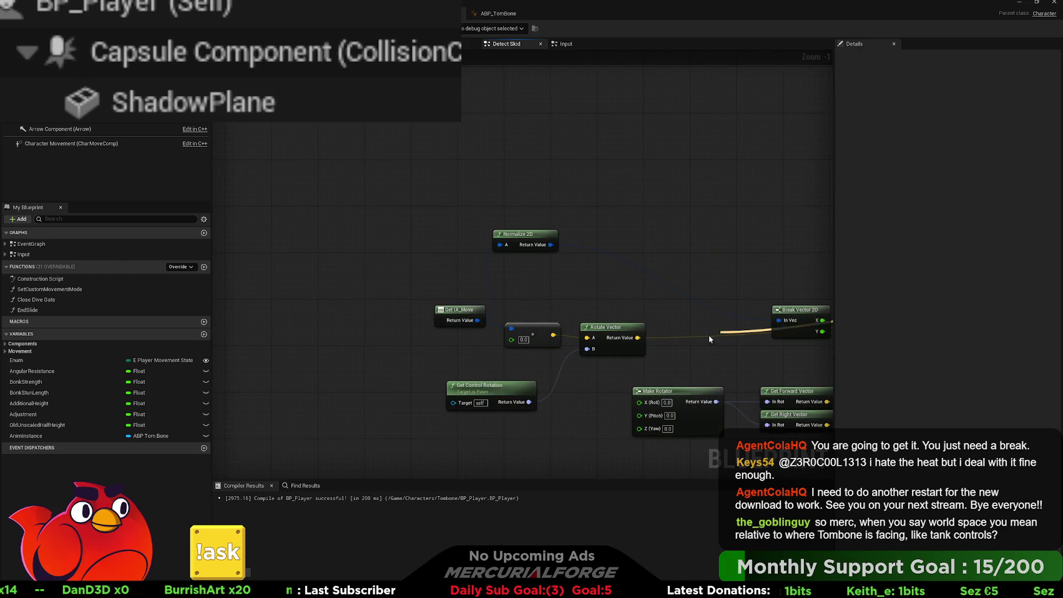
pyautogui.moveTo(748, 223)
pyautogui.mouseDown()
pyautogui.moveTo(473, 191)
pyautogui.moveTo(433, 200)
pyautogui.moveTo(586, 204)
pyautogui.moveTo(542, 249)
pyautogui.moveTo(571, 283)
pyautogui.mouseUp()
pyautogui.scroll(-2, 586, 205)
pyautogui.scroll(2, 571, 284)
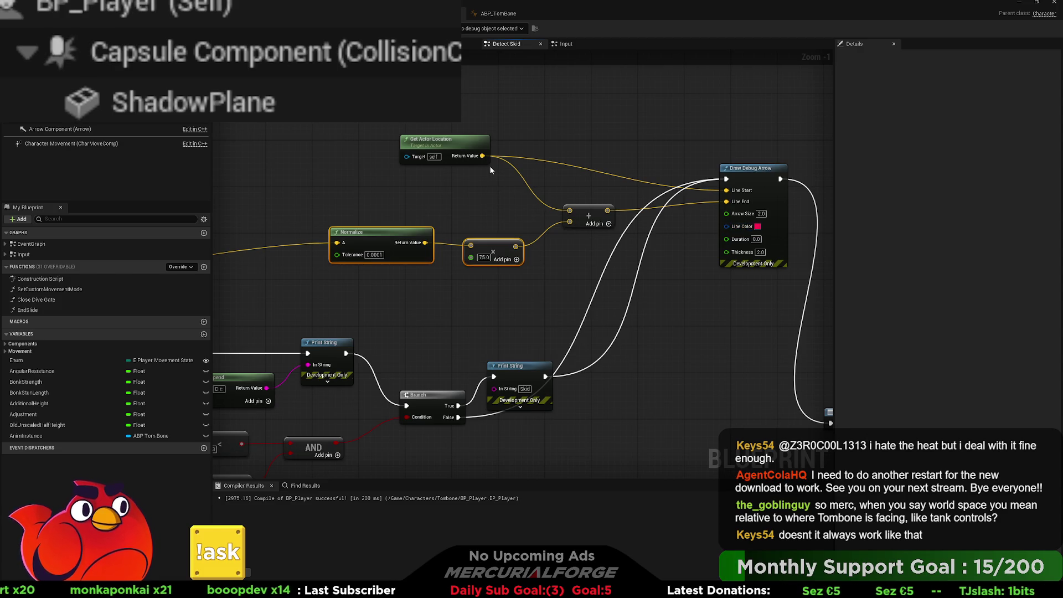
pyautogui.moveTo(482, 160)
pyautogui.mouseDown()
pyautogui.moveTo(479, 198)
pyautogui.moveTo(563, 177)
pyautogui.mouseUp()
pyautogui.click(620, 192)
pyautogui.write('25')
pyautogui.press('Return')
# Step: Wire the raised location into Draw Debug Arrow's Line Start and the lower Add node's first input
pyautogui.moveTo(655, 180); pyautogui.dragTo(725, 229)
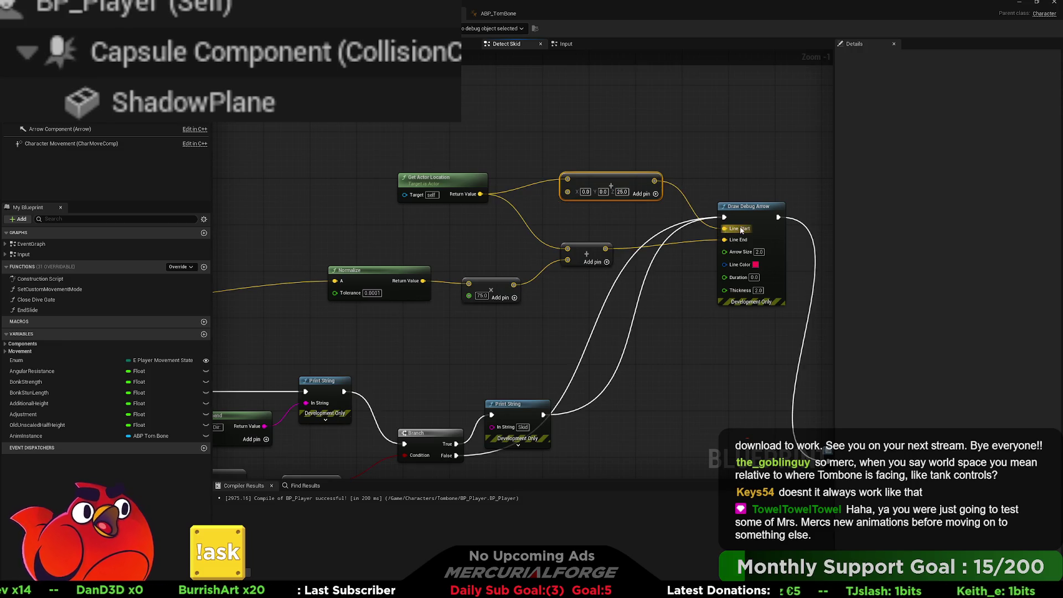
pyautogui.moveTo(654, 180)
pyautogui.mouseDown()
pyautogui.moveTo(601, 242)
pyautogui.moveTo(567, 249)
pyautogui.mouseUp()
pyautogui.moveTo(673, 289); pyautogui.dragTo(639, 279)
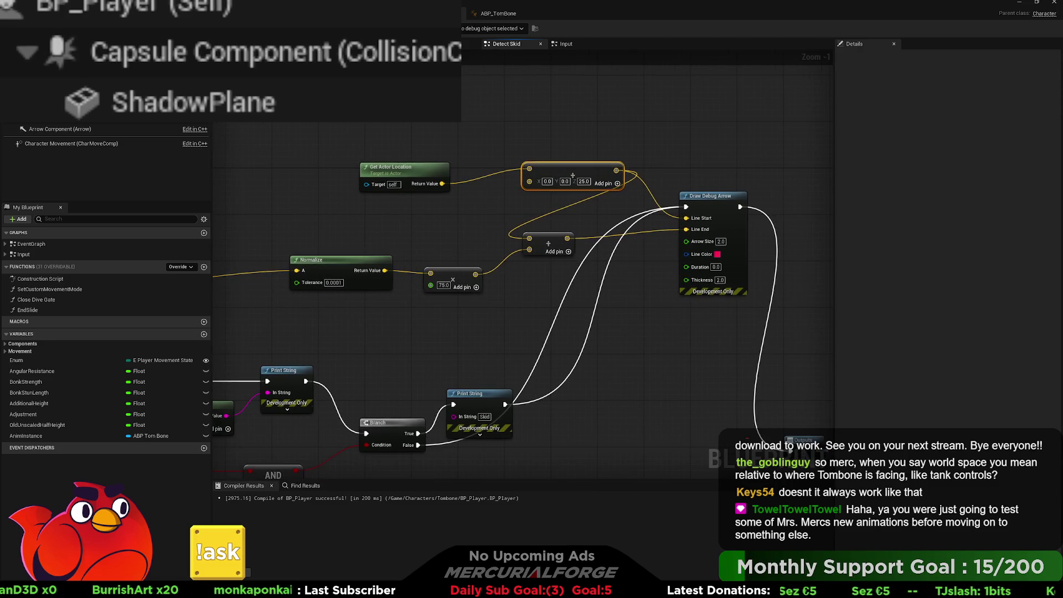
pyautogui.hotkey('ctrl', 'Tab')
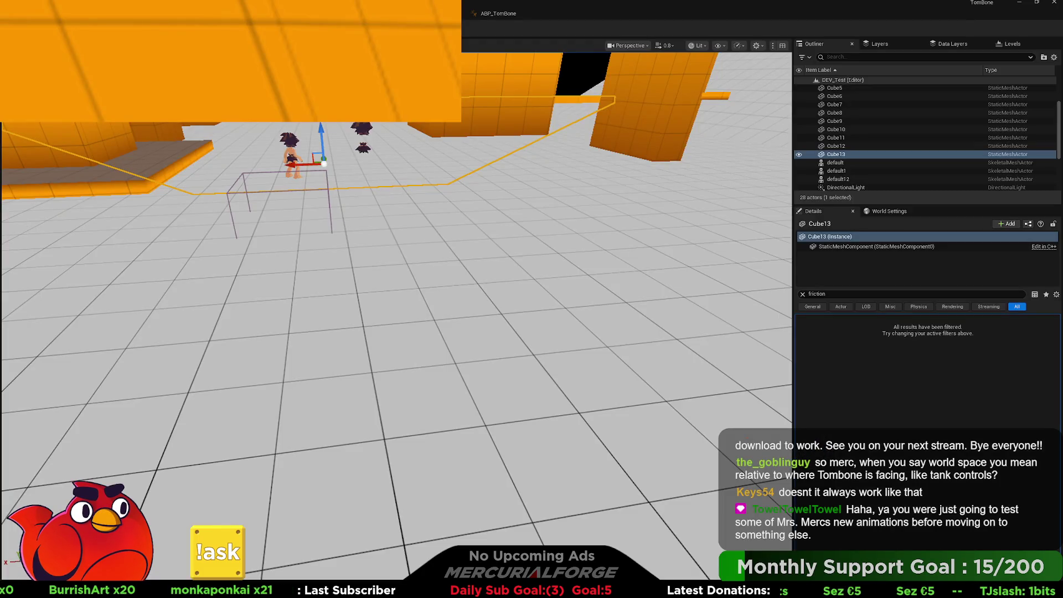
pyautogui.hotkey('alt', 'p')
pyautogui.press('w')
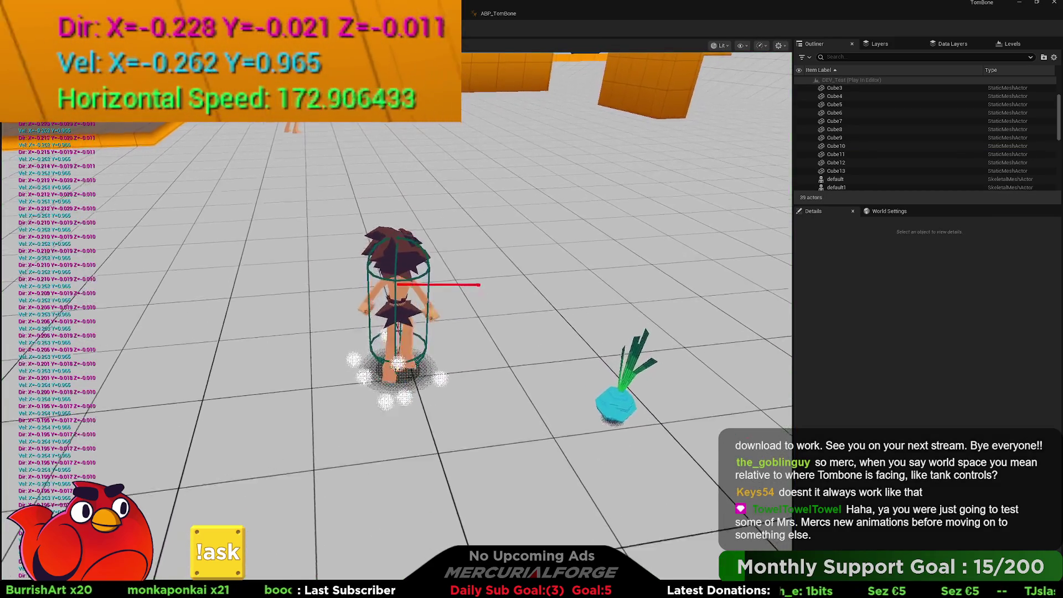
pyautogui.press('d')
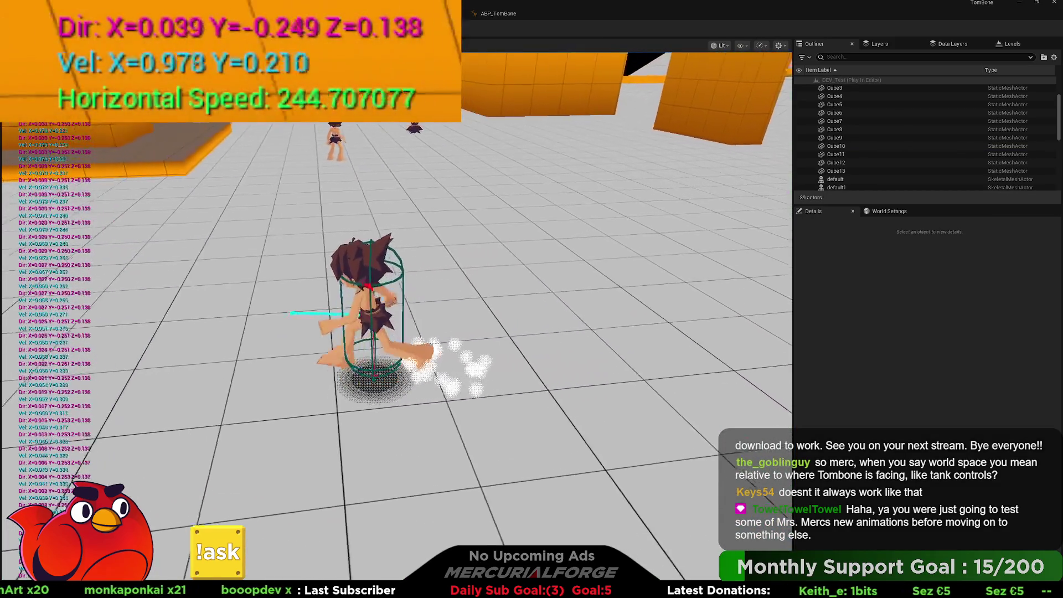
pyautogui.press('s')
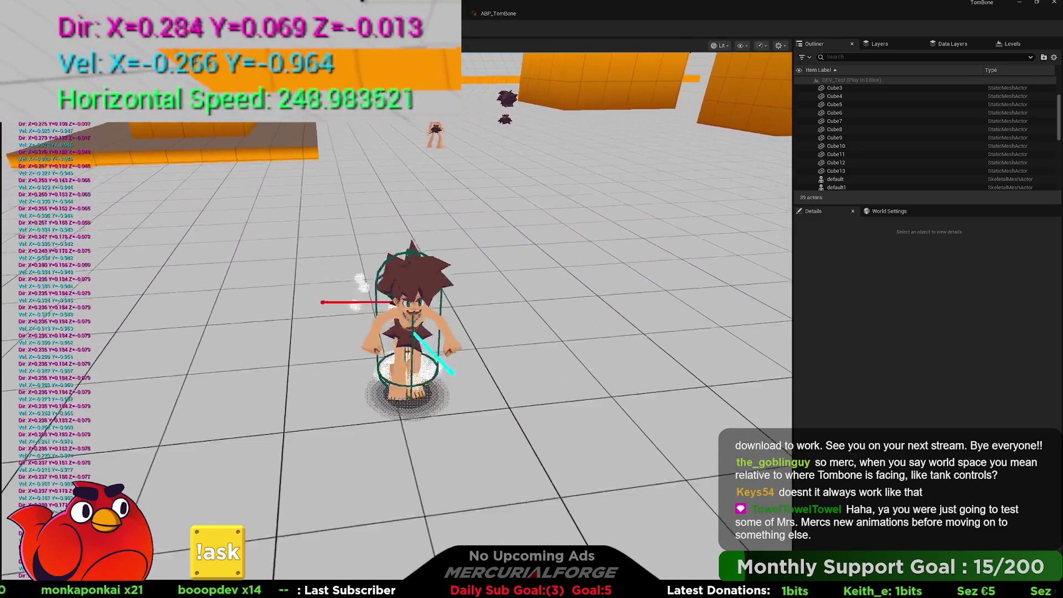
pyautogui.press('w')
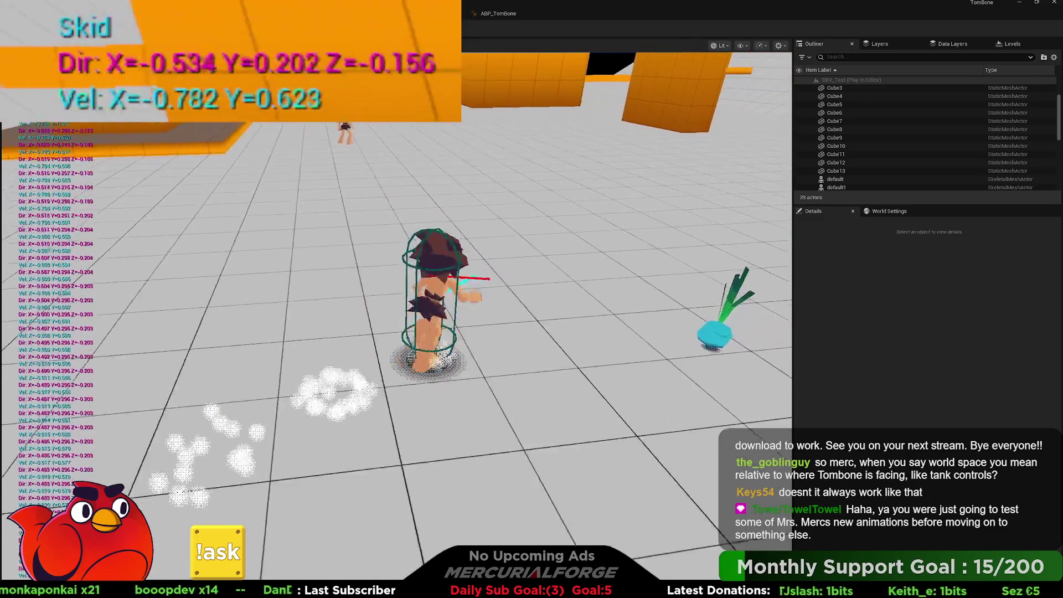
pyautogui.press('a')
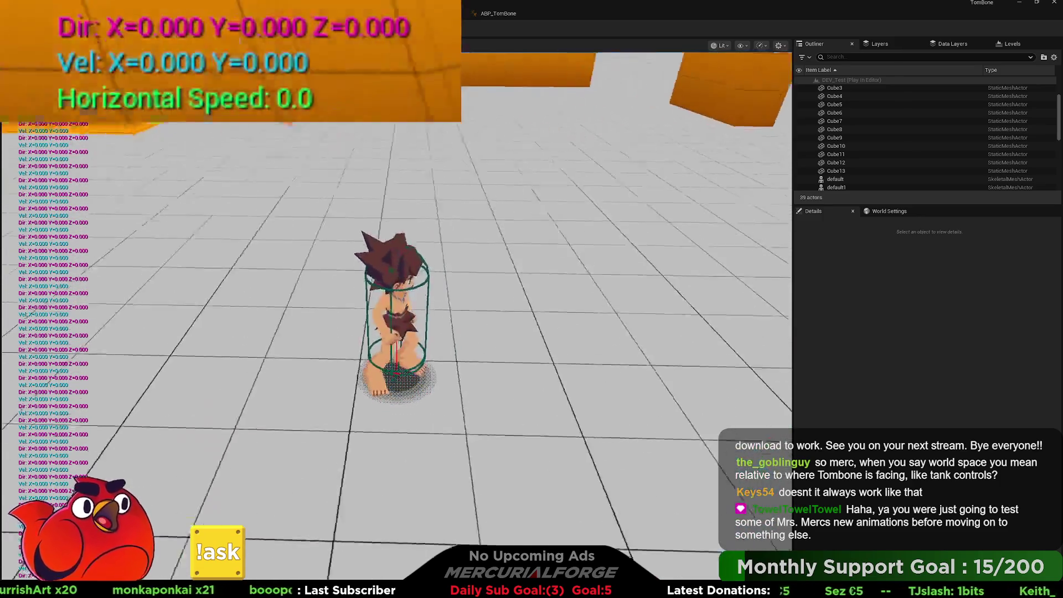
pyautogui.press('a')
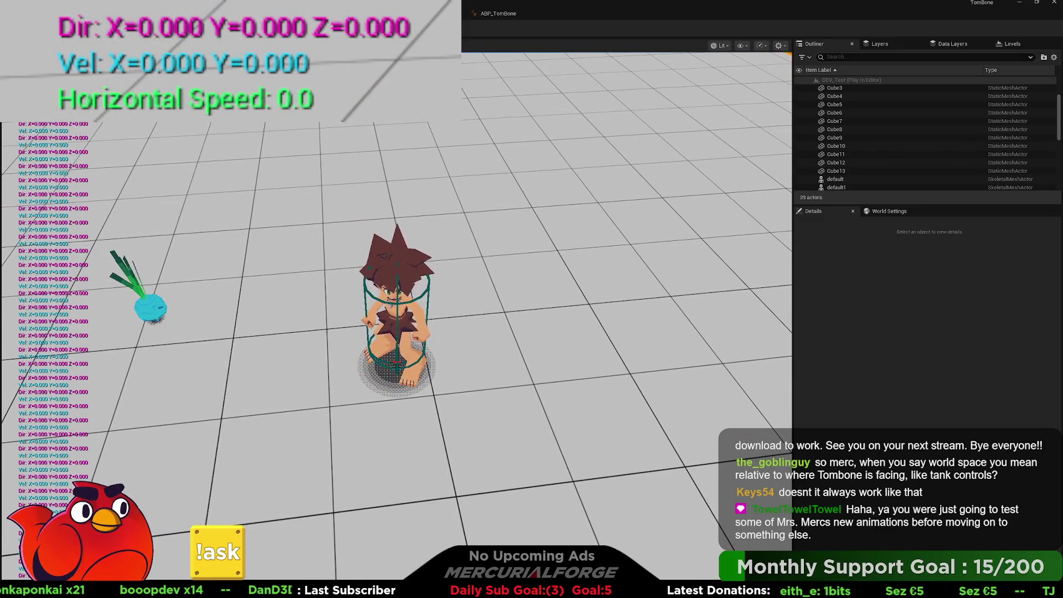
pyautogui.press('w')
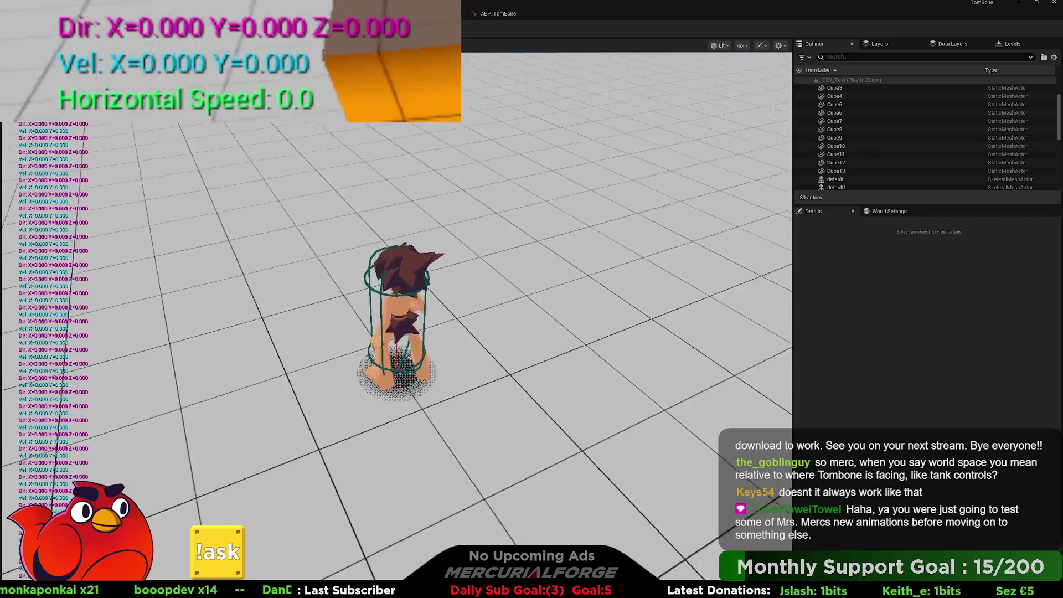
pyautogui.press('w')
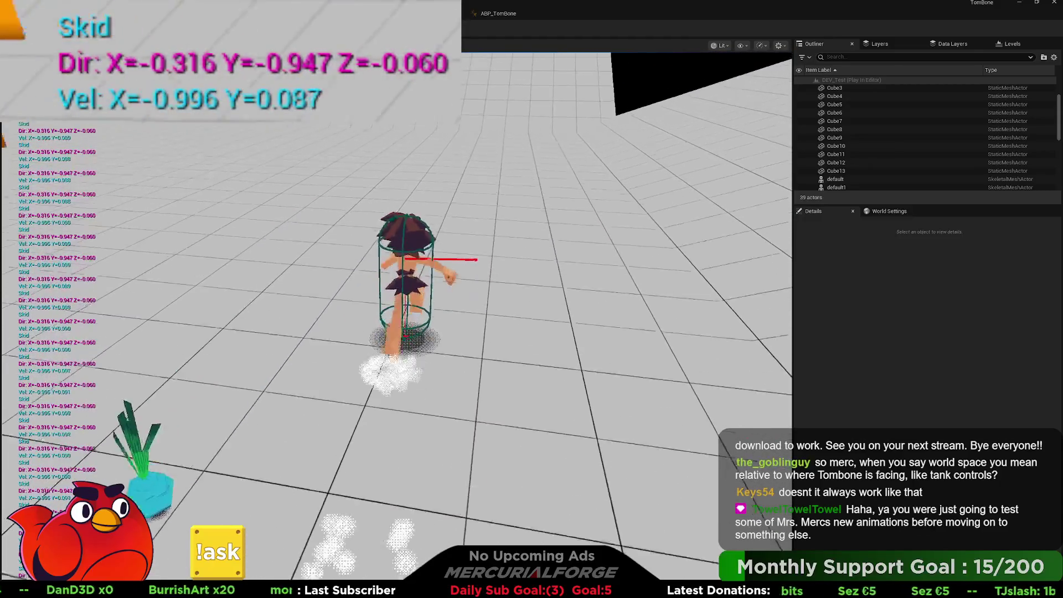
pyautogui.press('Escape')
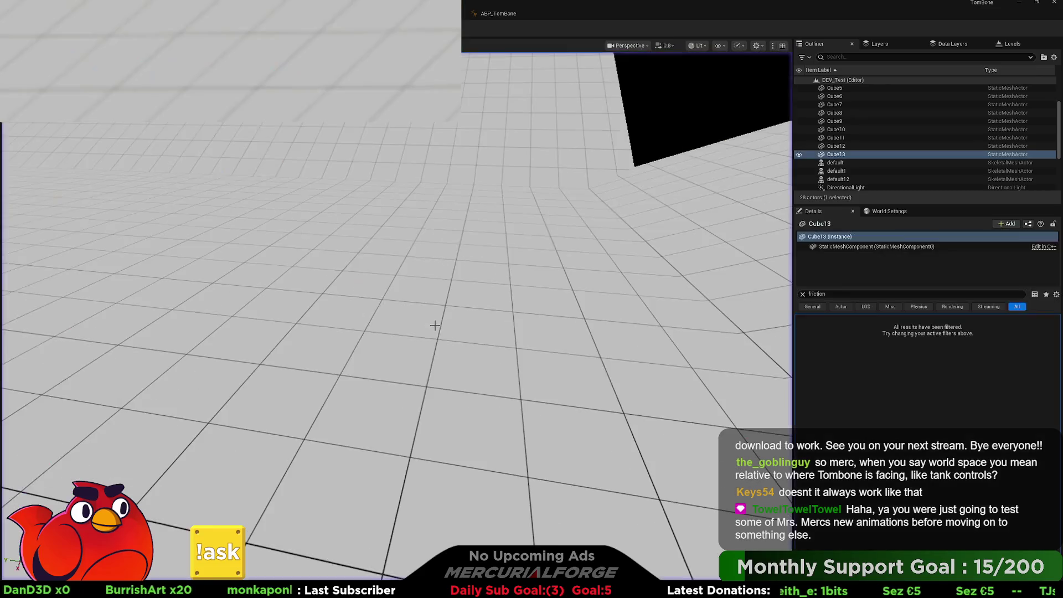
# Step: Split Get Control Rotation's output, wire its Pitch into Make Rotator, and move those nodes left
pyautogui.scroll(-5, 539, 246)
pyautogui.scroll(4, 408, 268)
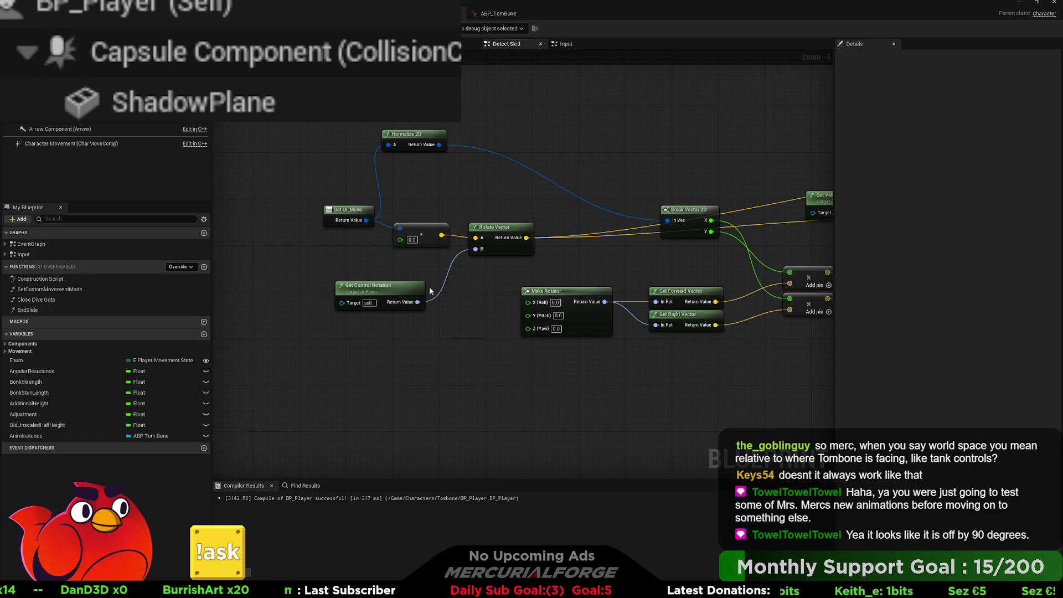
pyautogui.click(414, 302)
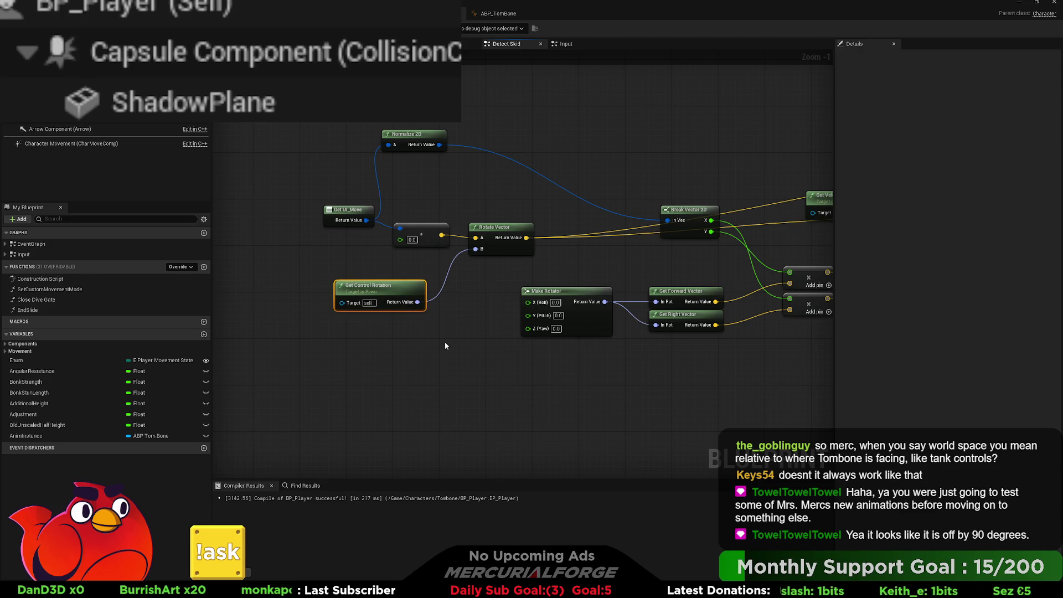
pyautogui.keyDown('alt'); pyautogui.click(417, 302); pyautogui.keyUp('alt')
pyautogui.rightClick(418, 302)
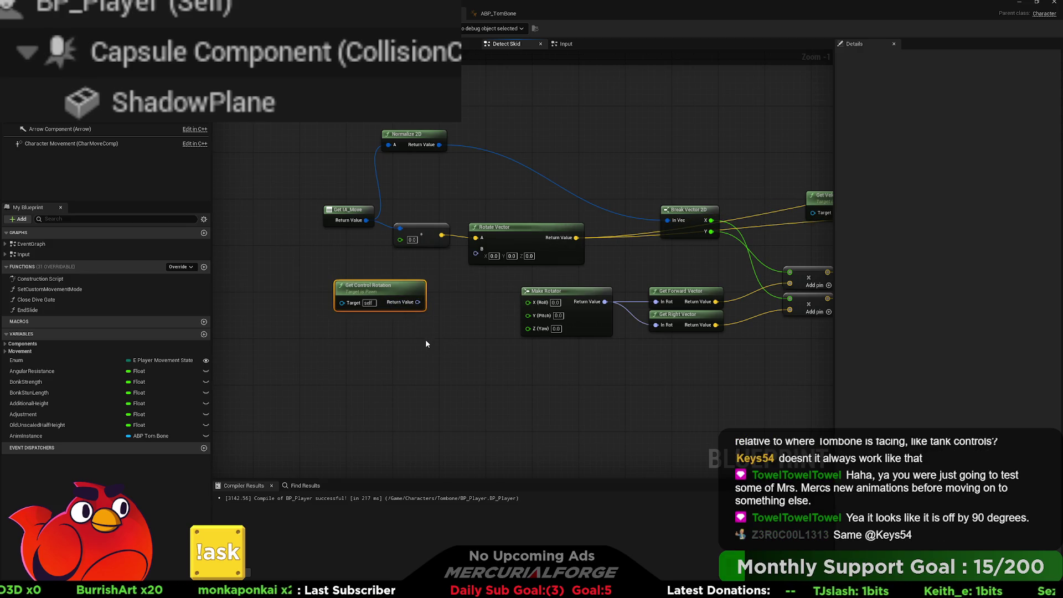
pyautogui.click(425, 338)
pyautogui.moveTo(437, 314)
pyautogui.mouseDown()
pyautogui.moveTo(523, 315)
pyautogui.moveTo(502, 298)
pyautogui.mouseUp()
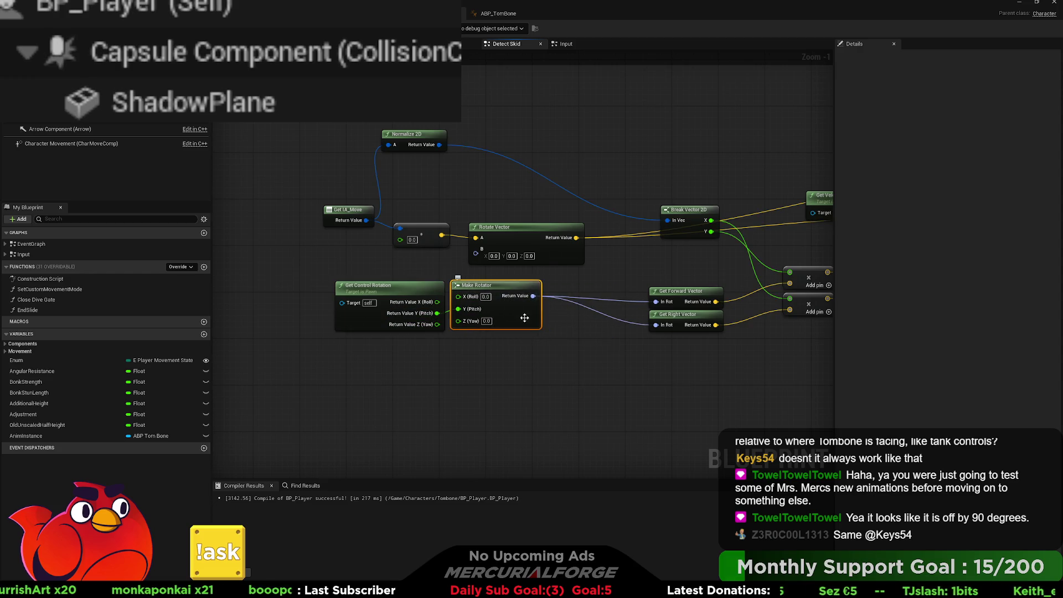
pyautogui.moveTo(475, 346); pyautogui.dragTo(391, 304)
pyautogui.moveTo(508, 301); pyautogui.dragTo(411, 287)
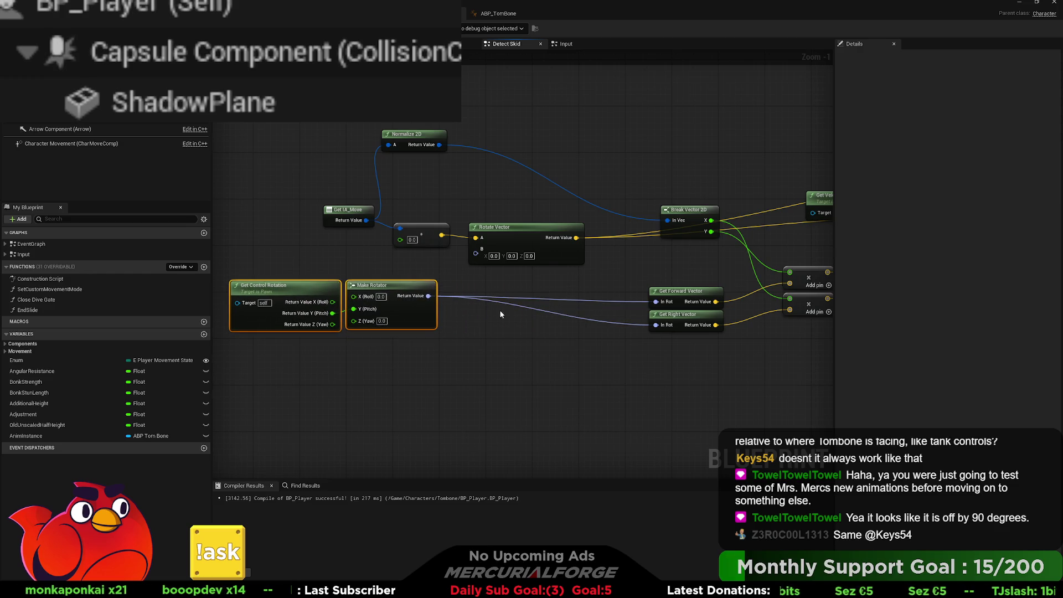
pyautogui.moveTo(665, 354)
pyautogui.mouseDown()
pyautogui.moveTo(658, 285)
pyautogui.moveTo(496, 292)
pyautogui.mouseUp()
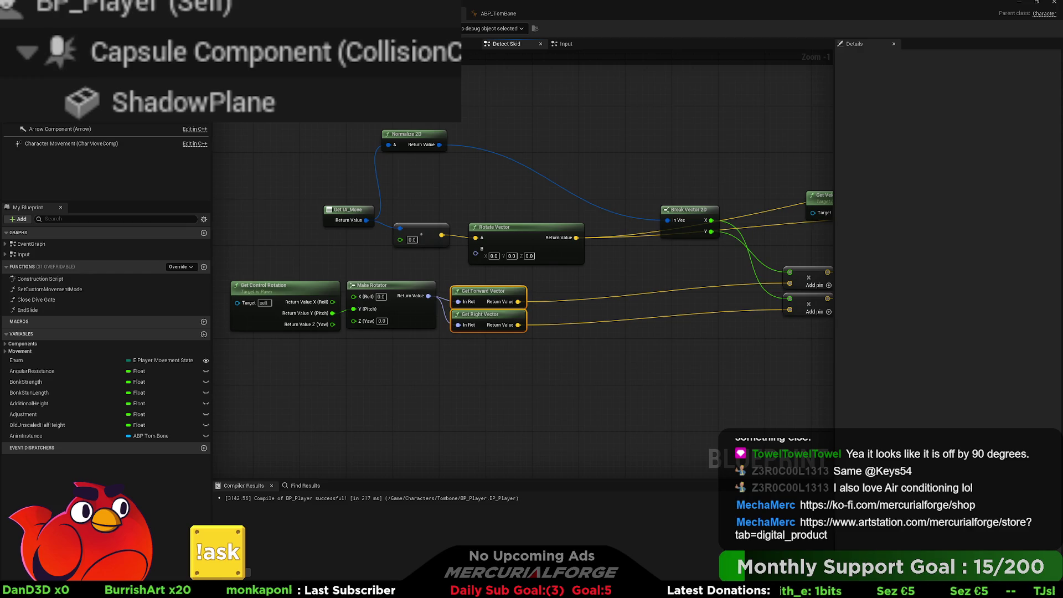
# Step: Connect Get IA_Move directly to Break Vector 2D, reroute the wire to Normalize's A input, and compile
pyautogui.moveTo(623, 324); pyautogui.dragTo(599, 292)
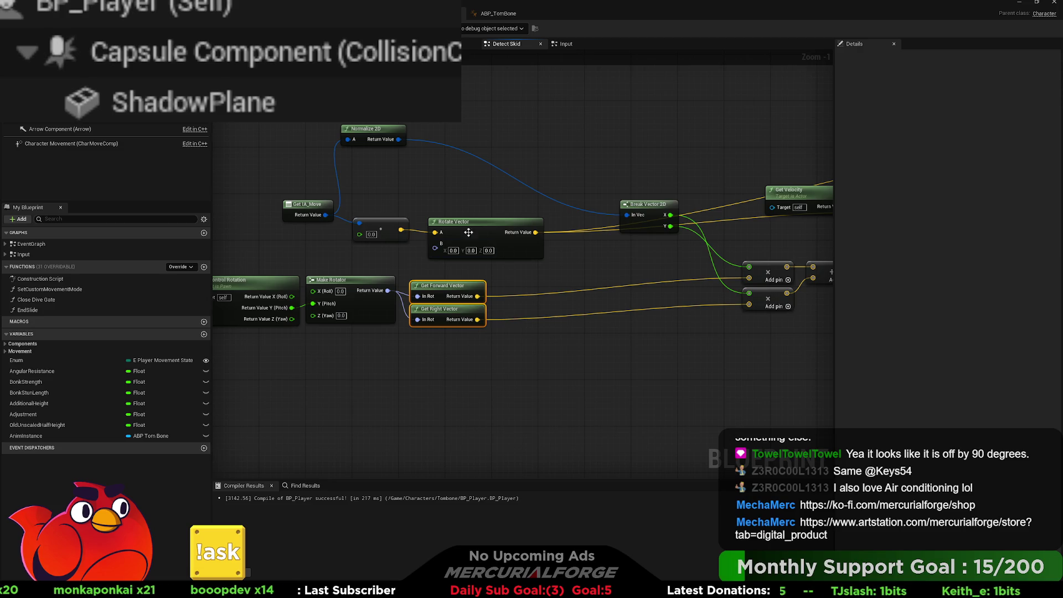
pyautogui.moveTo(326, 215); pyautogui.dragTo(627, 214)
pyautogui.moveTo(505, 220); pyautogui.dragTo(361, 227)
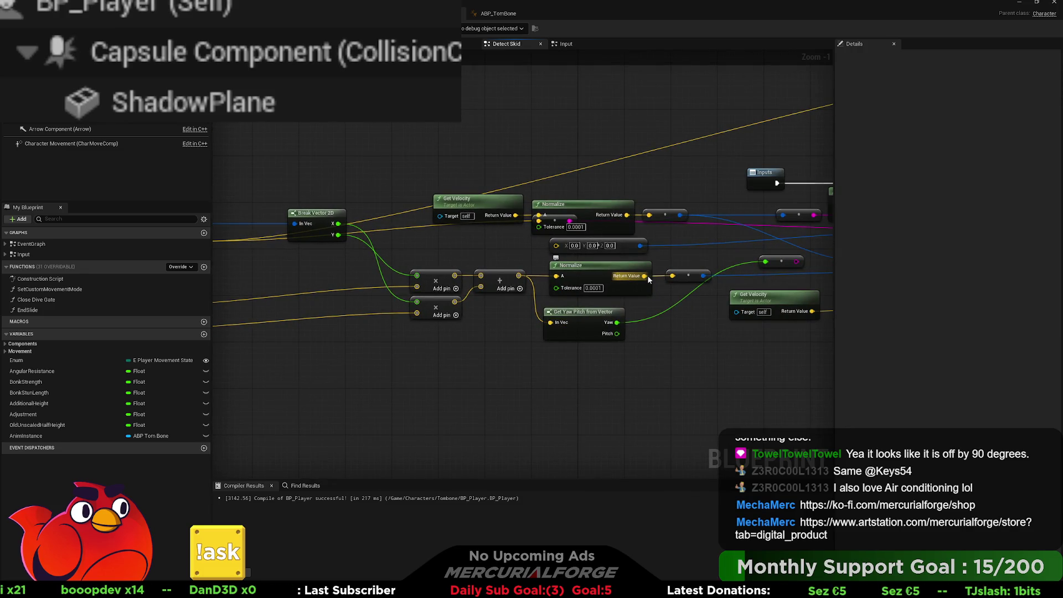
pyautogui.moveTo(695, 275)
pyautogui.mouseDown()
pyautogui.moveTo(867, 276)
pyautogui.moveTo(310, 166)
pyautogui.moveTo(451, 242)
pyautogui.moveTo(433, 272)
pyautogui.moveTo(488, 265)
pyautogui.mouseUp()
pyautogui.press('F7')
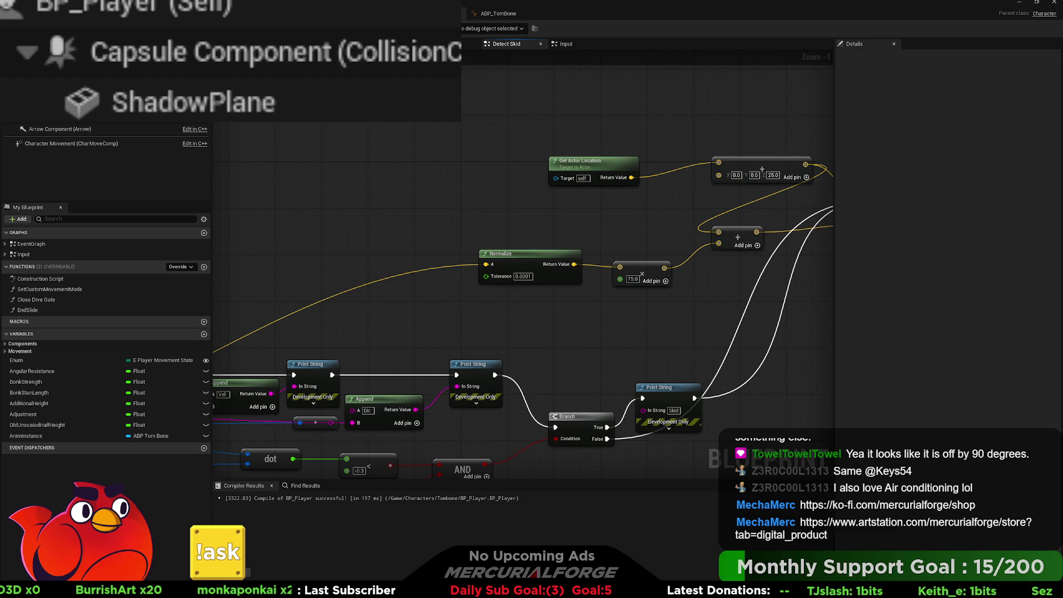
pyautogui.hotkey('alt', 'p')
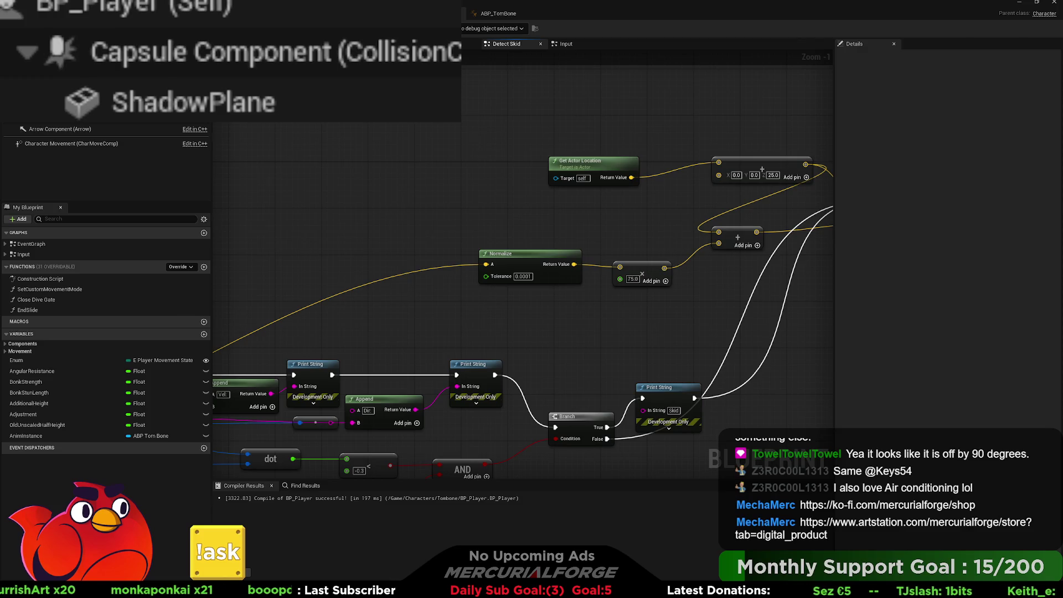
pyautogui.press('w')
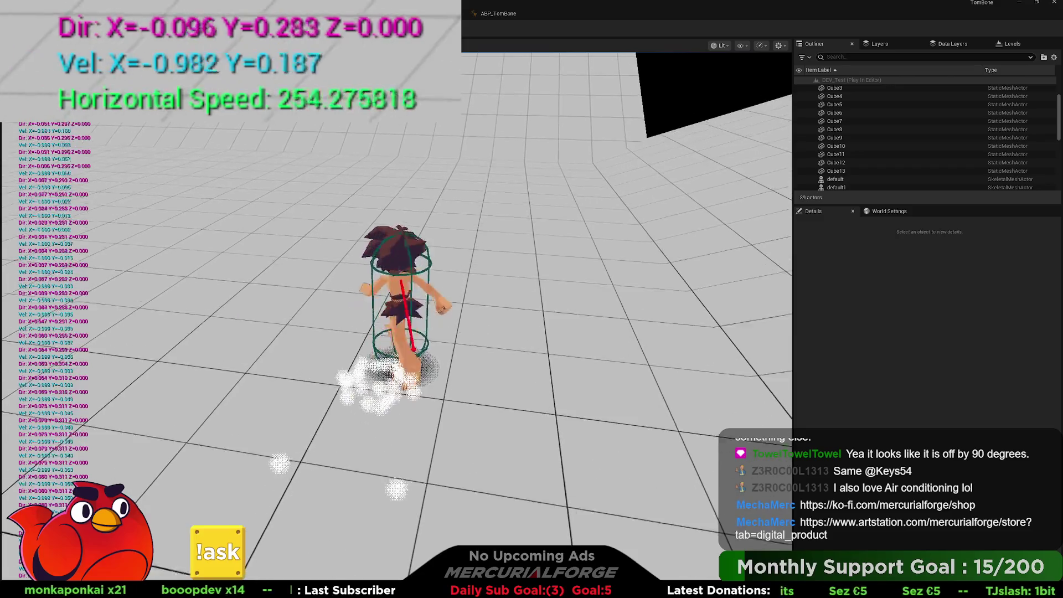
# Step: Run the character back and forth with W and S so each reversal triggers a skid, then steer left and right
pyautogui.press('s')
pyautogui.press('w')
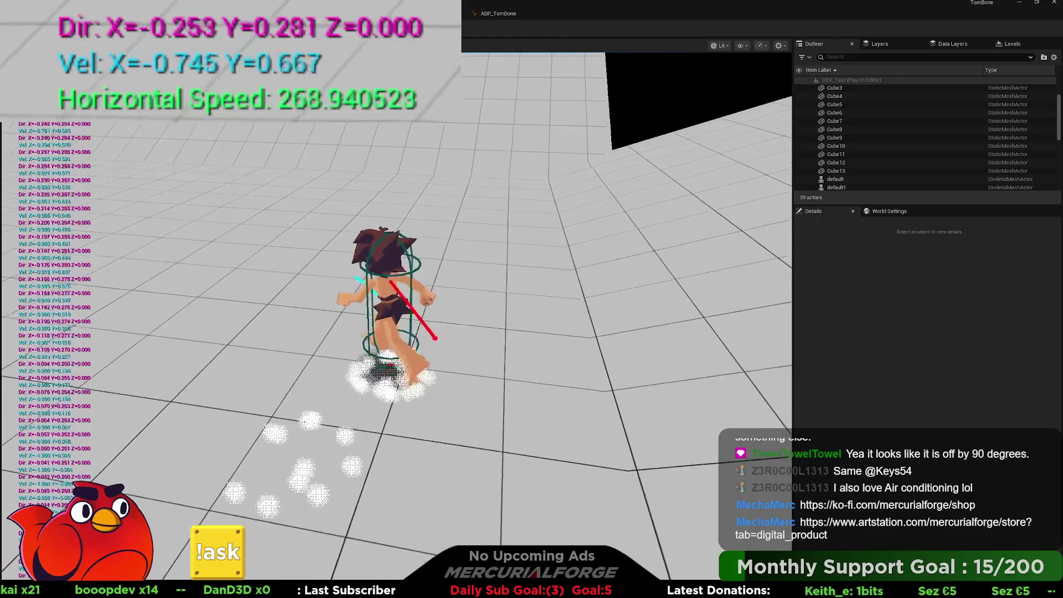
pyautogui.press('s')
pyautogui.press('w')
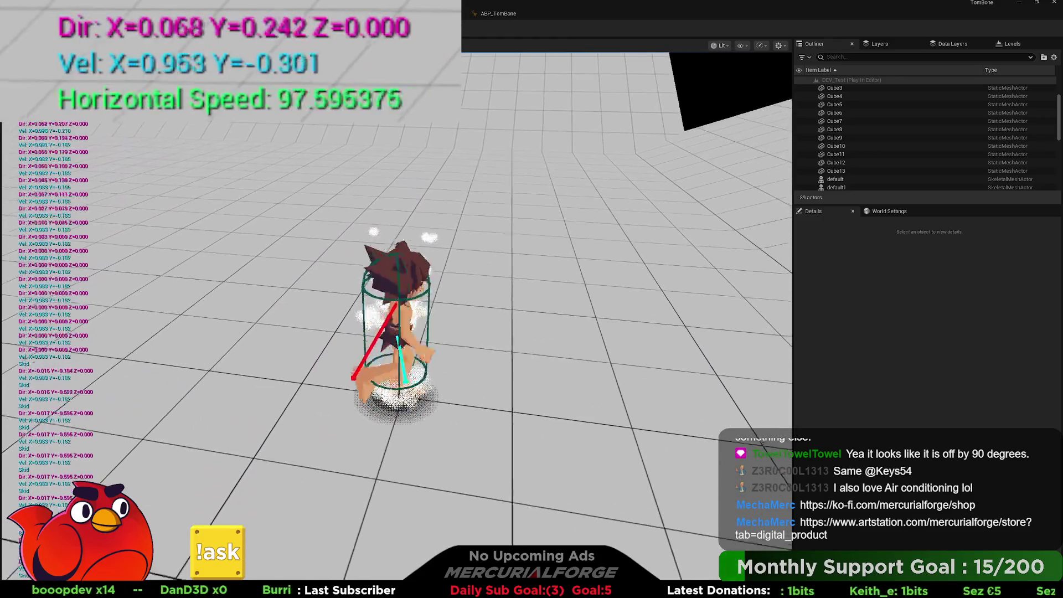
pyautogui.press('s')
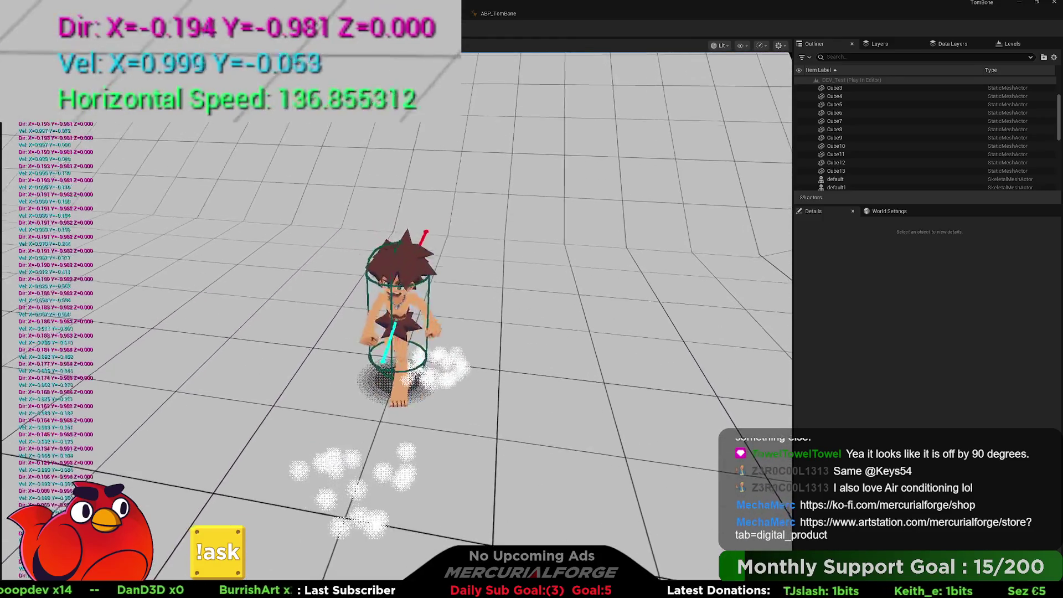
pyautogui.press('w')
pyautogui.press('a')
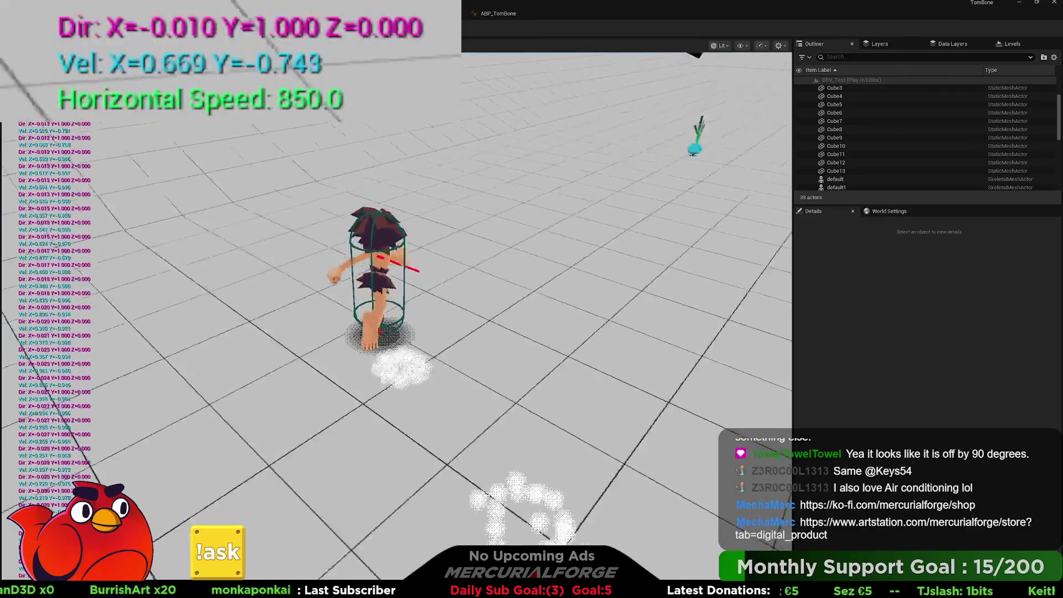
pyautogui.press('s')
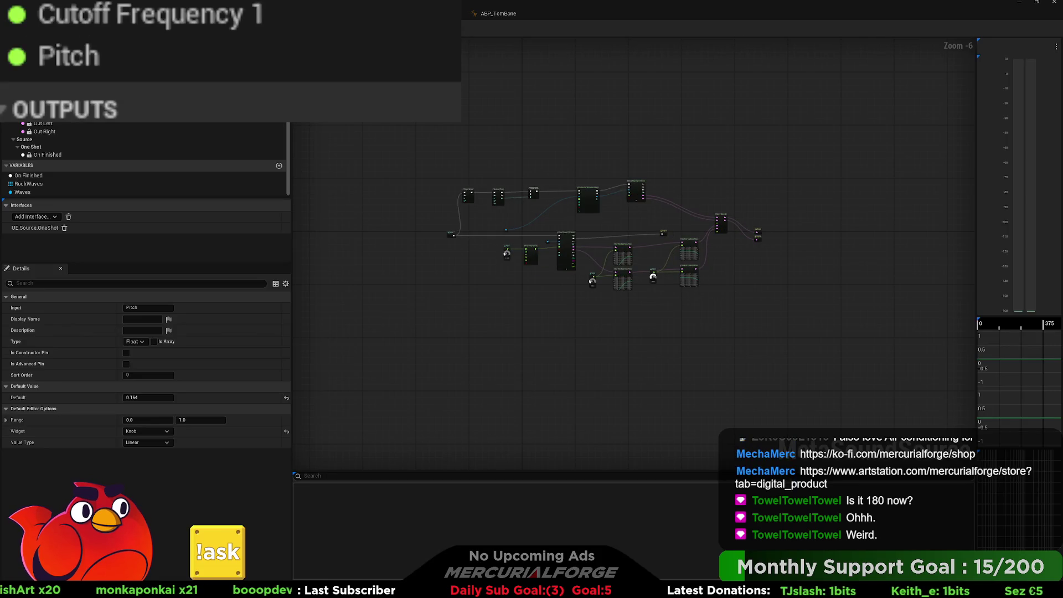
# Step: Pan the Detect Skid graph to bring the function's start into view
pyautogui.moveTo(353, 275)
pyautogui.mouseDown()
pyautogui.moveTo(438, 271)
pyautogui.moveTo(527, 301)
pyautogui.mouseUp()
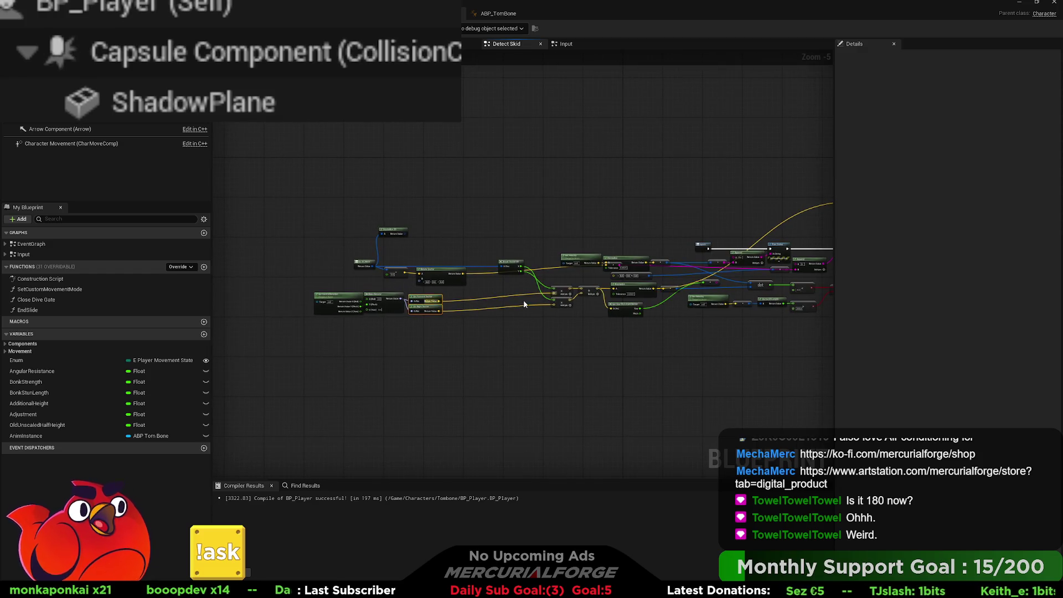
pyautogui.scroll(2, 552, 340)
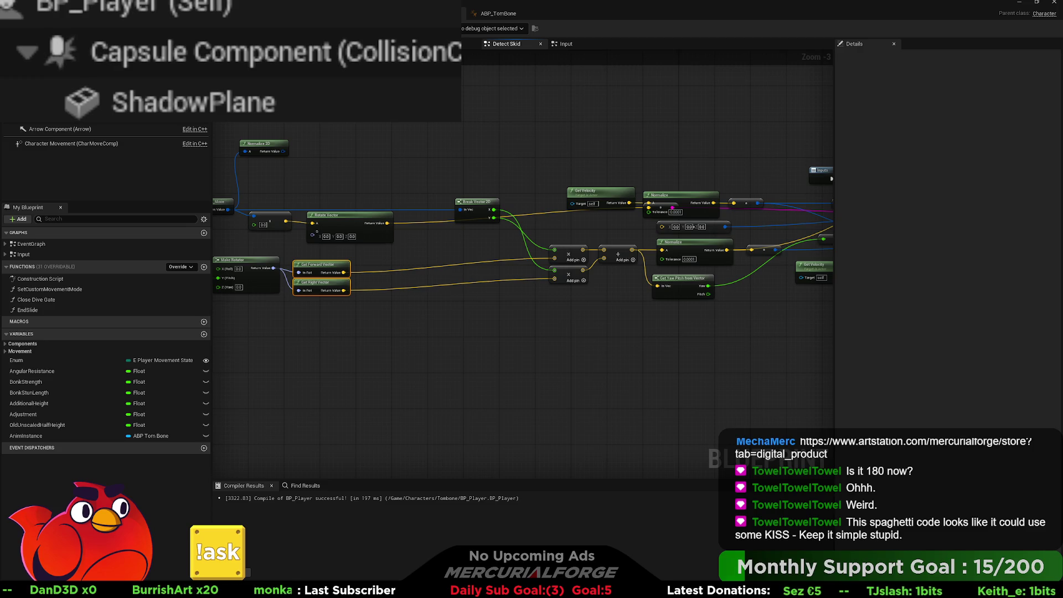
pyautogui.moveTo(729, 314)
pyautogui.mouseDown()
pyautogui.moveTo(573, 319)
pyautogui.moveTo(434, 306)
pyautogui.mouseUp()
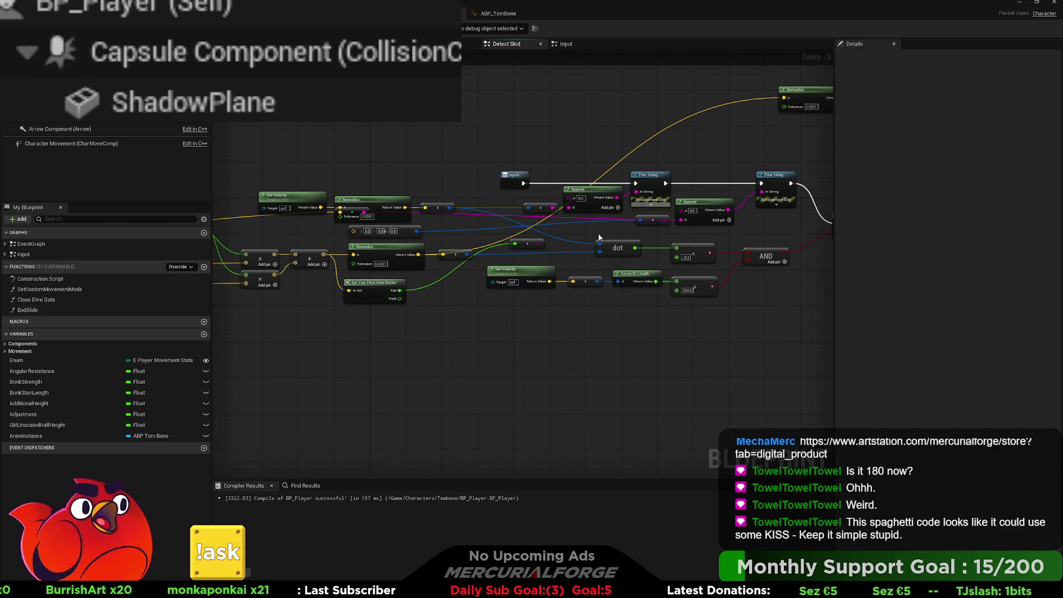
pyautogui.moveTo(427, 239); pyautogui.dragTo(723, 238)
pyautogui.moveTo(284, 217)
pyautogui.mouseDown()
pyautogui.moveTo(479, 230)
pyautogui.moveTo(277, 225)
pyautogui.moveTo(365, 253)
pyautogui.moveTo(580, 264)
pyautogui.moveTo(368, 273)
pyautogui.mouseUp()
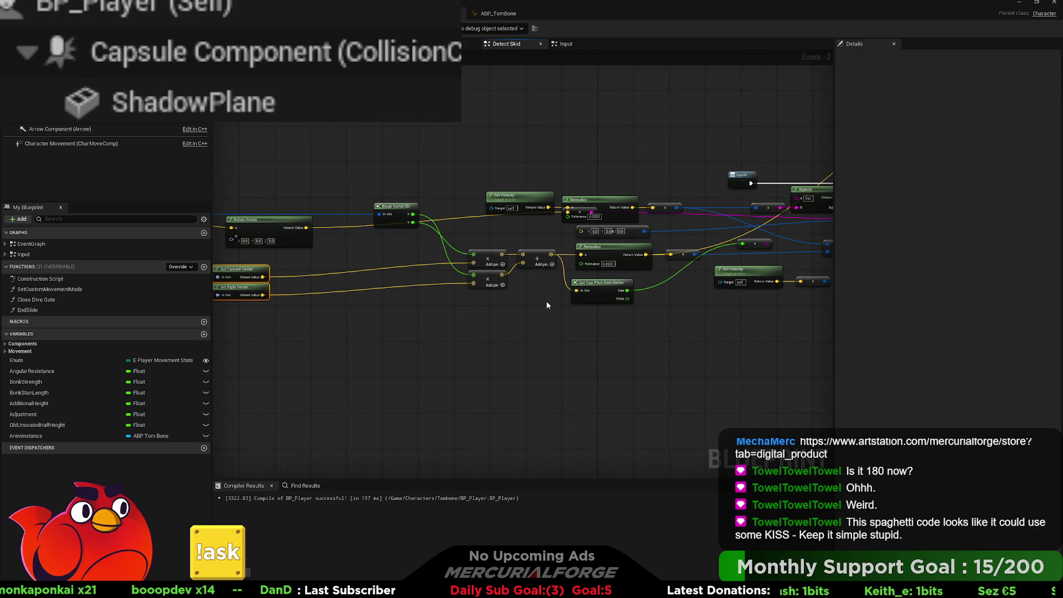
pyautogui.moveTo(565, 301)
pyautogui.mouseDown()
pyautogui.moveTo(444, 303)
pyautogui.moveTo(495, 310)
pyautogui.moveTo(479, 310)
pyautogui.mouseUp()
# Step: Delete the Get Yaw Pitch from Vector node and the old Get Velocity and Normalize nodes
pyautogui.click(467, 293)
pyautogui.press('Delete')
pyautogui.moveTo(350, 183)
pyautogui.mouseDown()
pyautogui.moveTo(309, 185)
pyautogui.moveTo(480, 237)
pyautogui.mouseUp()
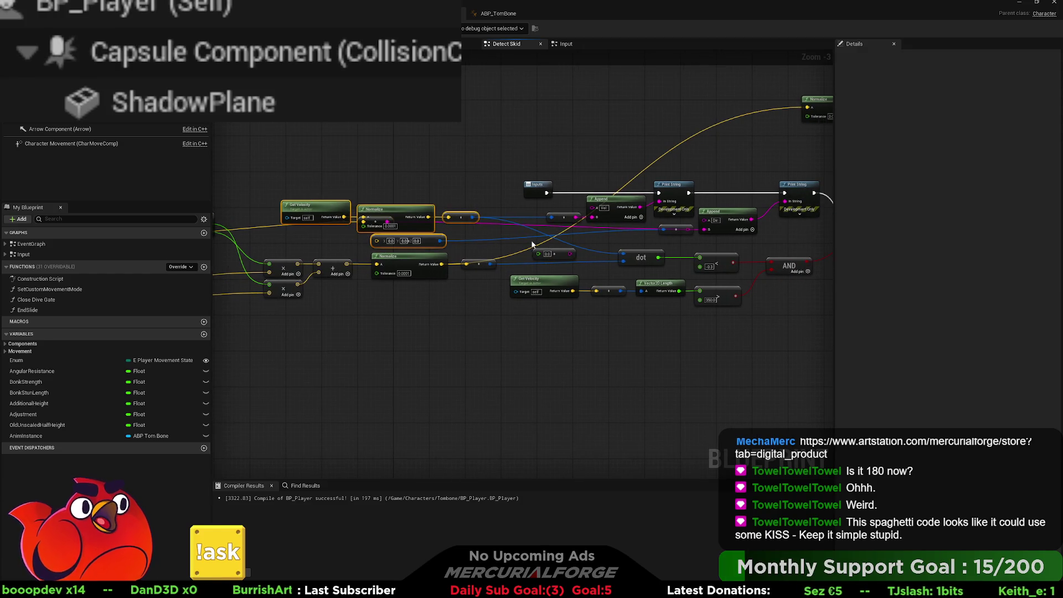
pyautogui.press('Delete')
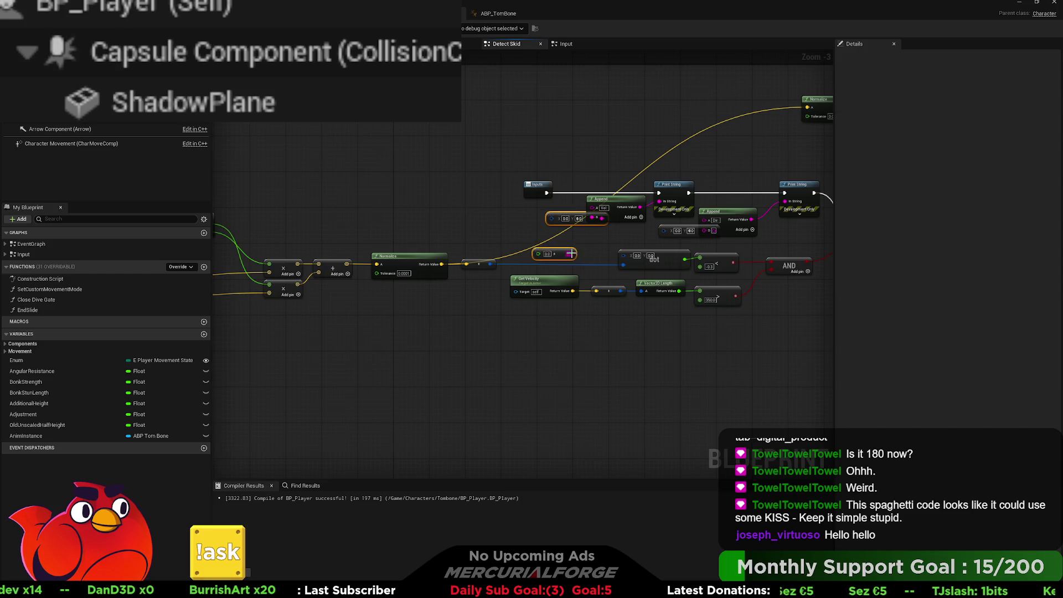
# Step: Delete the multiply and Rotate Vector nodes
pyautogui.moveTo(574, 253); pyautogui.dragTo(421, 261)
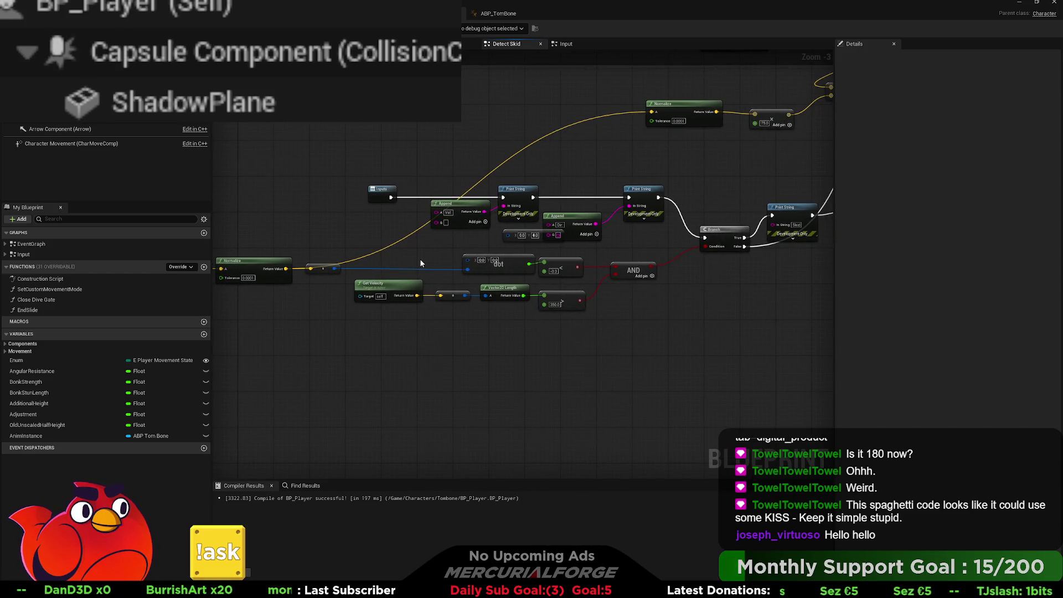
pyautogui.moveTo(523, 262); pyautogui.dragTo(475, 263)
pyautogui.moveTo(397, 254); pyautogui.dragTo(823, 248)
pyautogui.moveTo(556, 233); pyautogui.dragTo(421, 199)
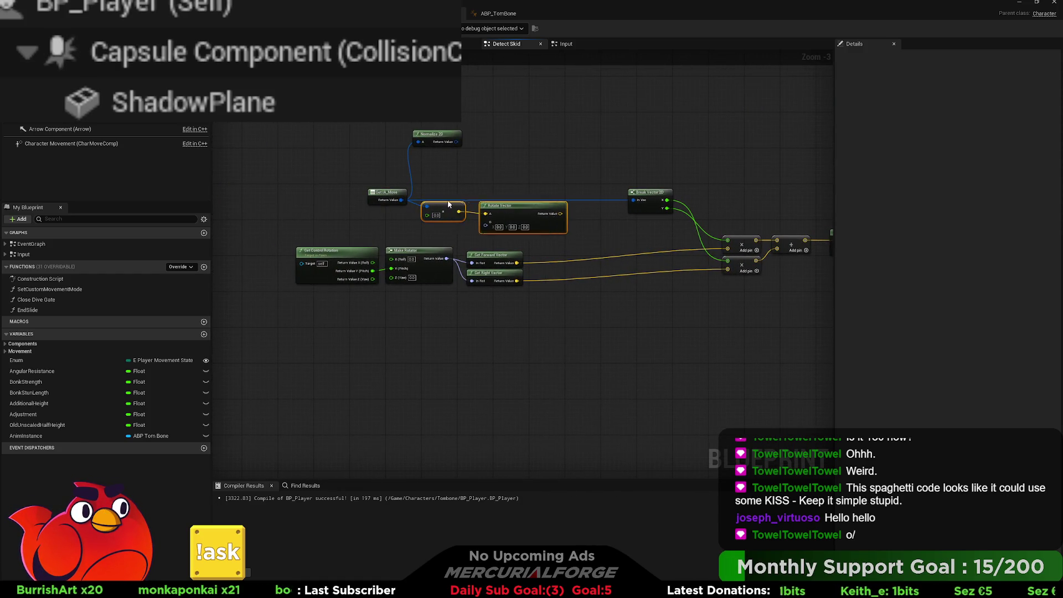
pyautogui.press('Delete')
pyautogui.moveTo(500, 122); pyautogui.dragTo(430, 156)
# Step: Remove the conversion node, both Append nodes and the extra Print String
pyautogui.moveTo(537, 207)
pyautogui.mouseDown()
pyautogui.moveTo(77, 216)
pyautogui.moveTo(482, 217)
pyautogui.moveTo(367, 231)
pyautogui.mouseUp()
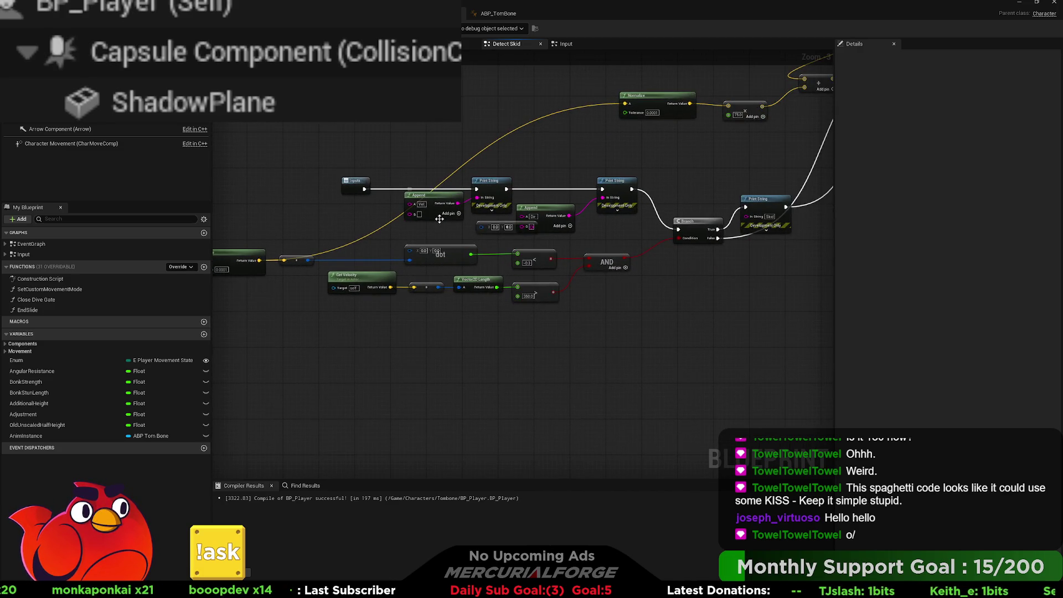
pyautogui.moveTo(430, 228); pyautogui.dragTo(399, 228)
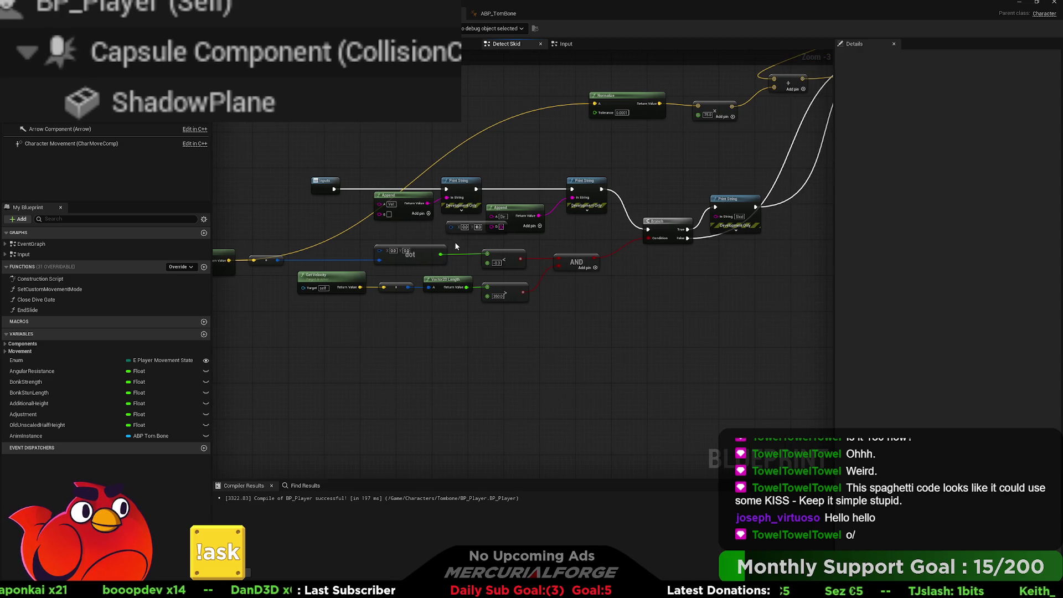
pyautogui.moveTo(726, 185)
pyautogui.mouseDown()
pyautogui.moveTo(701, 187)
pyautogui.moveTo(655, 239)
pyautogui.moveTo(658, 292)
pyautogui.moveTo(690, 223)
pyautogui.mouseUp()
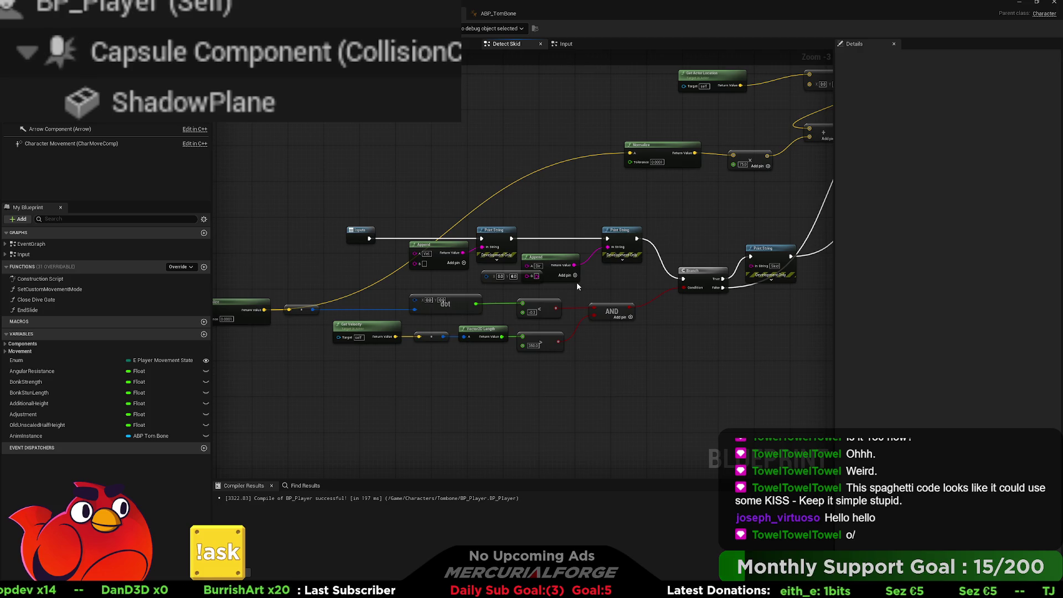
pyautogui.press('Delete')
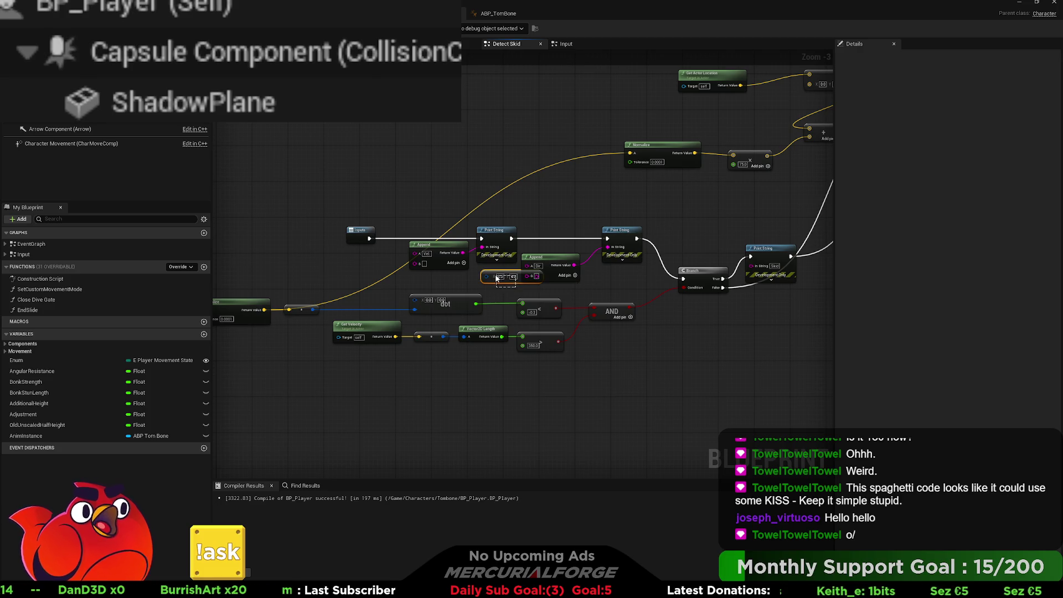
pyautogui.moveTo(572, 292)
pyautogui.mouseDown()
pyautogui.moveTo(409, 240)
pyautogui.moveTo(440, 243)
pyautogui.mouseUp()
pyautogui.press('Delete')
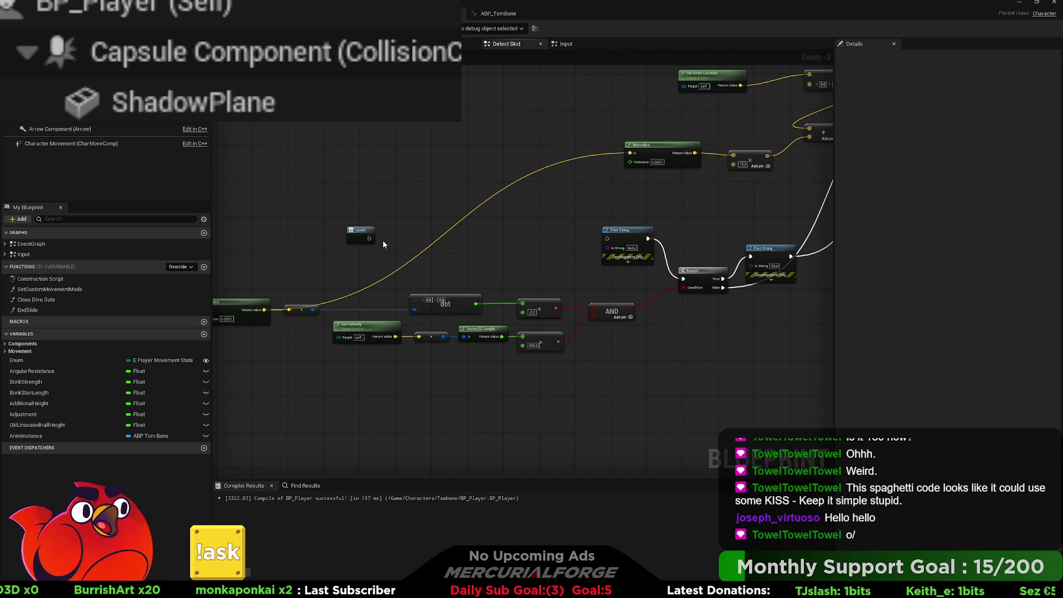
# Step: Wire the function entry's exec pin straight into Print String and place it alongside
pyautogui.moveTo(369, 239)
pyautogui.mouseDown()
pyautogui.moveTo(564, 252)
pyautogui.moveTo(608, 238)
pyautogui.mouseUp()
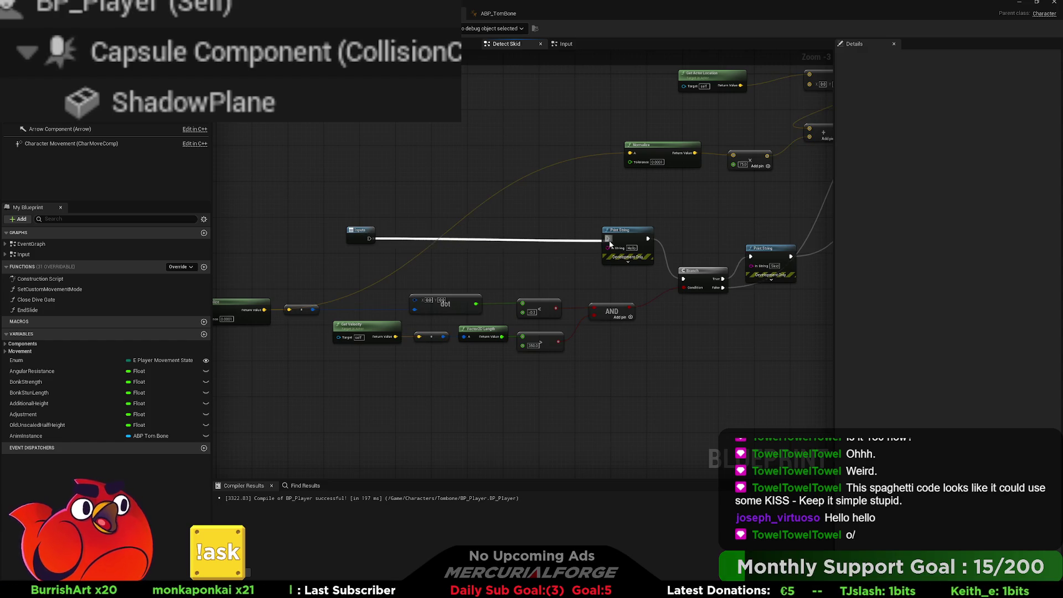
pyautogui.moveTo(365, 237); pyautogui.dragTo(527, 239)
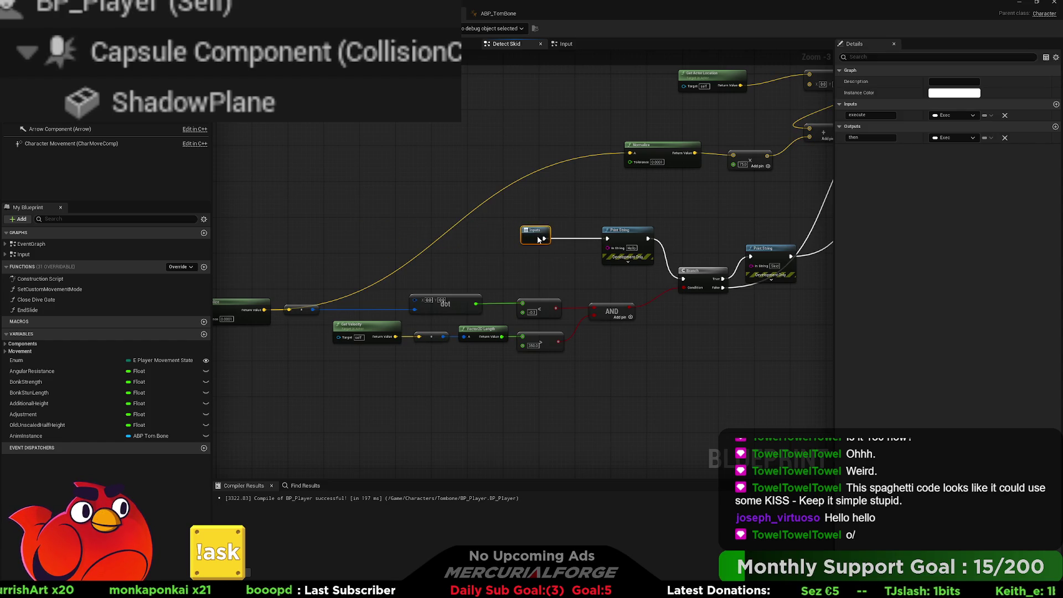
pyautogui.click(589, 211)
pyautogui.moveTo(589, 211); pyautogui.dragTo(569, 211)
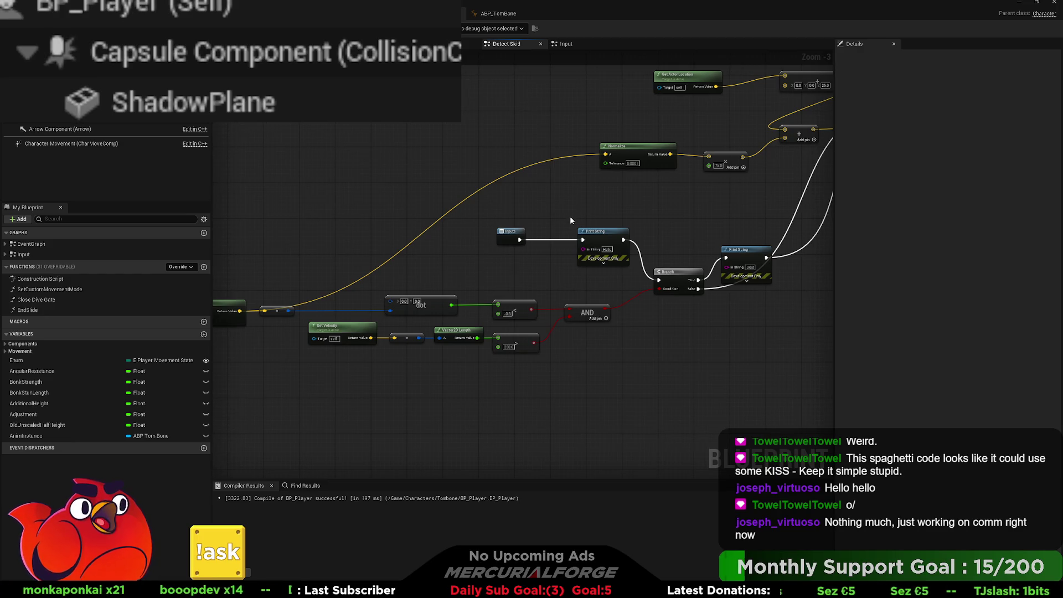
# Step: Line up the rotation nodes, Get IA_Move beside Break Vector 2D, and the forward/right vector nodes
pyautogui.moveTo(452, 217)
pyautogui.mouseDown()
pyautogui.moveTo(557, 236)
pyautogui.moveTo(572, 216)
pyautogui.mouseUp()
pyautogui.moveTo(604, 332); pyautogui.dragTo(362, 271)
pyautogui.moveTo(459, 289)
pyautogui.mouseDown()
pyautogui.moveTo(499, 291)
pyautogui.moveTo(460, 282)
pyautogui.moveTo(332, 199)
pyautogui.mouseUp()
pyautogui.moveTo(427, 221); pyautogui.dragTo(637, 221)
pyautogui.moveTo(692, 190)
pyautogui.mouseDown()
pyautogui.moveTo(496, 194)
pyautogui.moveTo(486, 241)
pyautogui.mouseUp()
pyautogui.click(486, 224)
pyautogui.keyDown('shift'); pyautogui.click(434, 224); pyautogui.keyUp('shift')
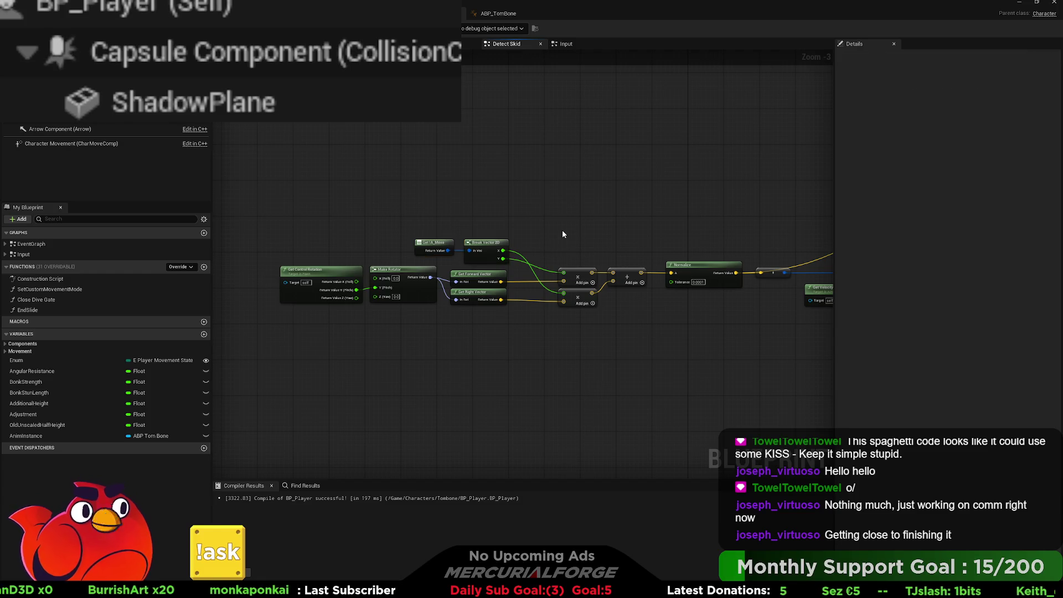
pyautogui.moveTo(516, 311); pyautogui.dragTo(449, 268)
pyautogui.moveTo(487, 300); pyautogui.dragTo(486, 302)
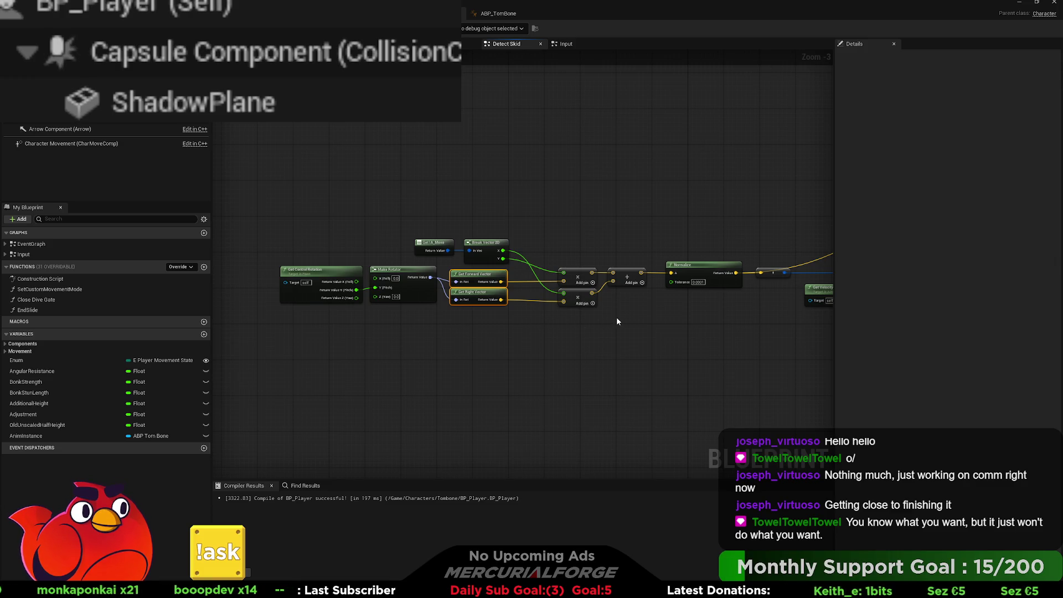
# Step: Move Draw Debug Arrow down beside Outputs and regroup Get Actor Location, Add and Normalize
pyautogui.moveTo(632, 317)
pyautogui.mouseDown()
pyautogui.moveTo(541, 311)
pyautogui.moveTo(482, 318)
pyautogui.moveTo(581, 315)
pyautogui.moveTo(387, 332)
pyautogui.moveTo(253, 328)
pyautogui.mouseUp()
pyautogui.moveTo(608, 196)
pyautogui.mouseDown()
pyautogui.moveTo(514, 255)
pyautogui.moveTo(454, 275)
pyautogui.mouseUp()
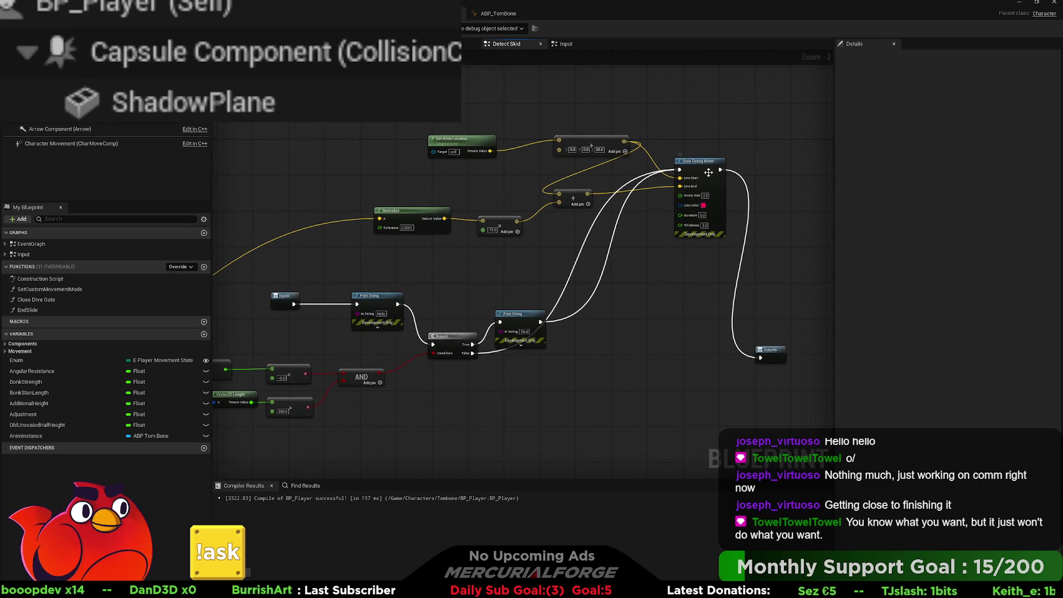
pyautogui.moveTo(697, 159); pyautogui.dragTo(676, 351)
pyautogui.moveTo(606, 273); pyautogui.dragTo(652, 261)
pyautogui.moveTo(649, 153)
pyautogui.mouseDown()
pyautogui.moveTo(499, 141)
pyautogui.moveTo(436, 159)
pyautogui.mouseUp()
pyautogui.moveTo(403, 183); pyautogui.dragTo(466, 165)
pyautogui.moveTo(468, 203); pyautogui.dragTo(480, 207)
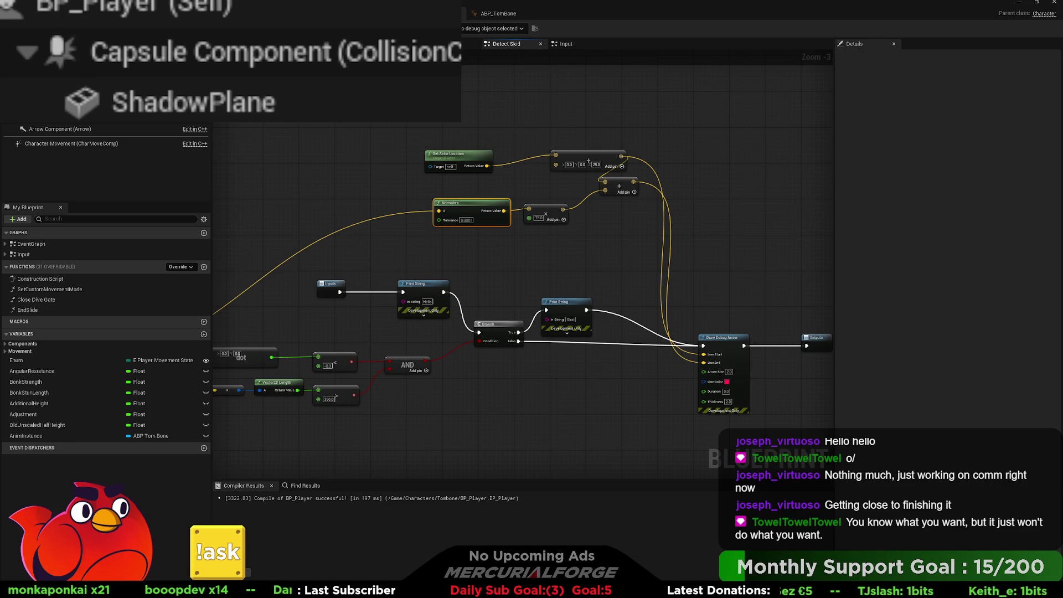
# Step: Add a Rotate Vector node driven by Make Rotator's Return Value
pyautogui.scroll(-2, 717, 249)
pyautogui.moveTo(459, 258); pyautogui.dragTo(744, 235)
pyautogui.scroll(3, 562, 303)
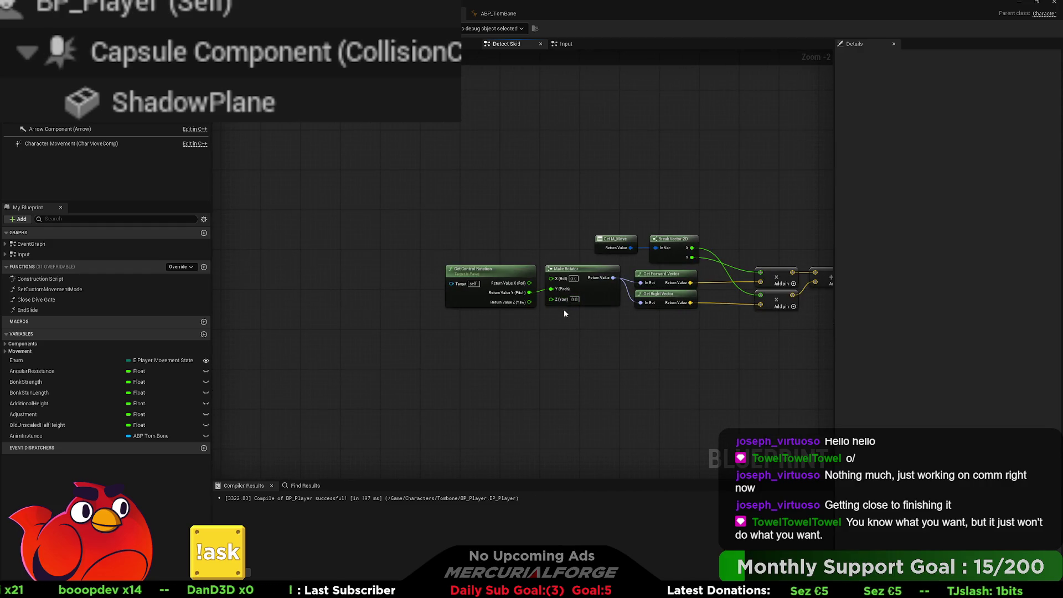
pyautogui.moveTo(580, 316)
pyautogui.mouseDown()
pyautogui.moveTo(556, 349)
pyautogui.moveTo(471, 288)
pyautogui.mouseUp()
pyautogui.moveTo(537, 297); pyautogui.dragTo(428, 307)
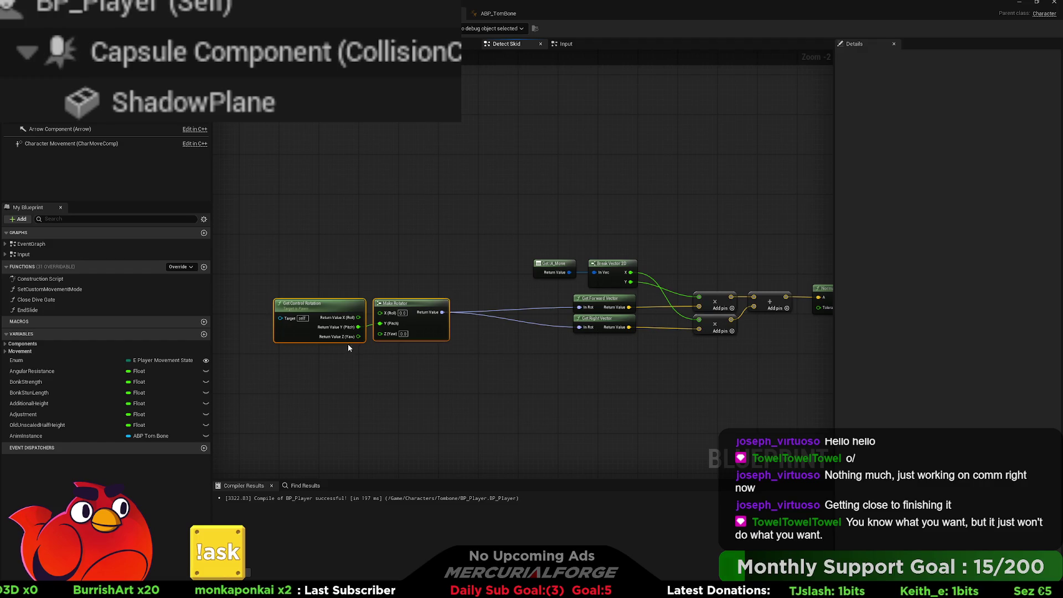
pyautogui.moveTo(439, 314)
pyautogui.mouseDown()
pyautogui.moveTo(484, 302)
pyautogui.moveTo(474, 254)
pyautogui.moveTo(508, 205)
pyautogui.mouseUp()
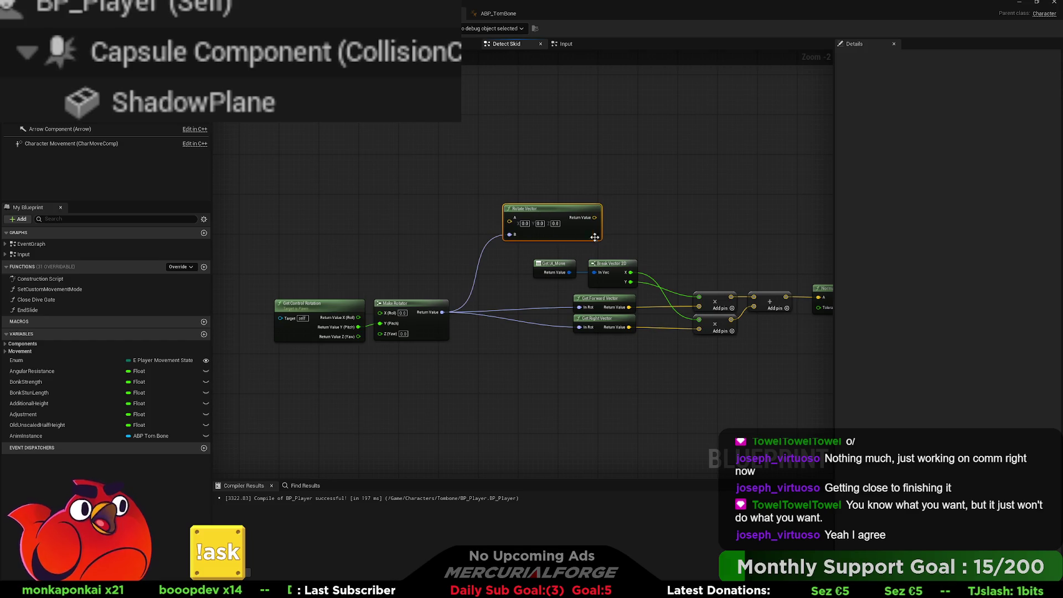
pyautogui.click(657, 260)
# Step: Reposition Get IA_Move and Rotate Vector, and discard an unwanted Add node
pyautogui.moveTo(560, 262)
pyautogui.mouseDown()
pyautogui.moveTo(257, 200)
pyautogui.moveTo(310, 219)
pyautogui.moveTo(509, 217)
pyautogui.mouseUp()
pyautogui.moveTo(427, 221); pyautogui.dragTo(405, 229)
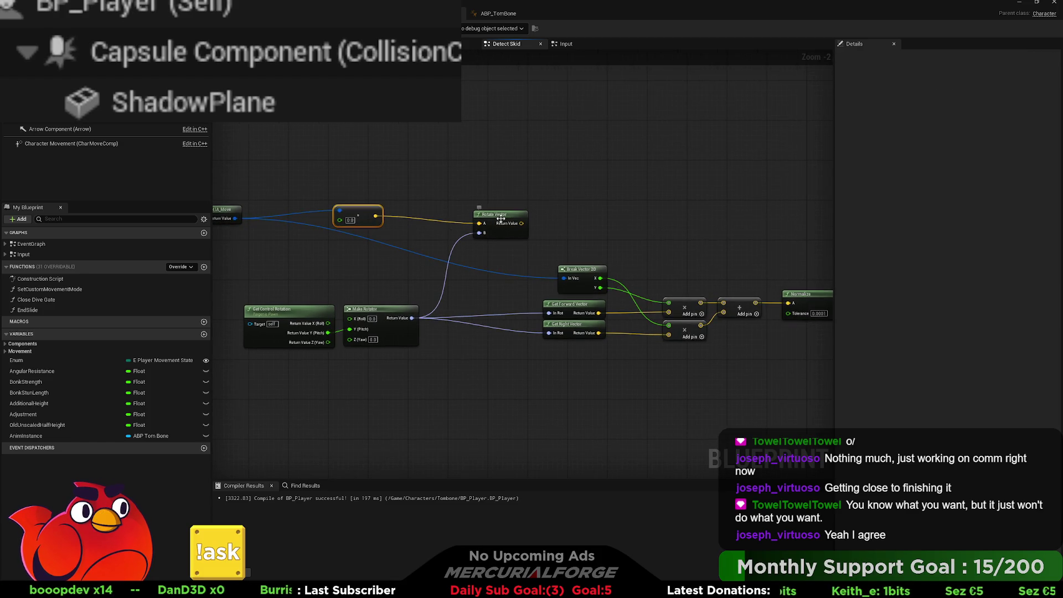
pyautogui.moveTo(492, 214); pyautogui.dragTo(466, 215)
pyautogui.moveTo(453, 278); pyautogui.dragTo(473, 274)
pyautogui.moveTo(431, 313); pyautogui.dragTo(473, 269)
pyautogui.hotkey('ctrl', 'v')
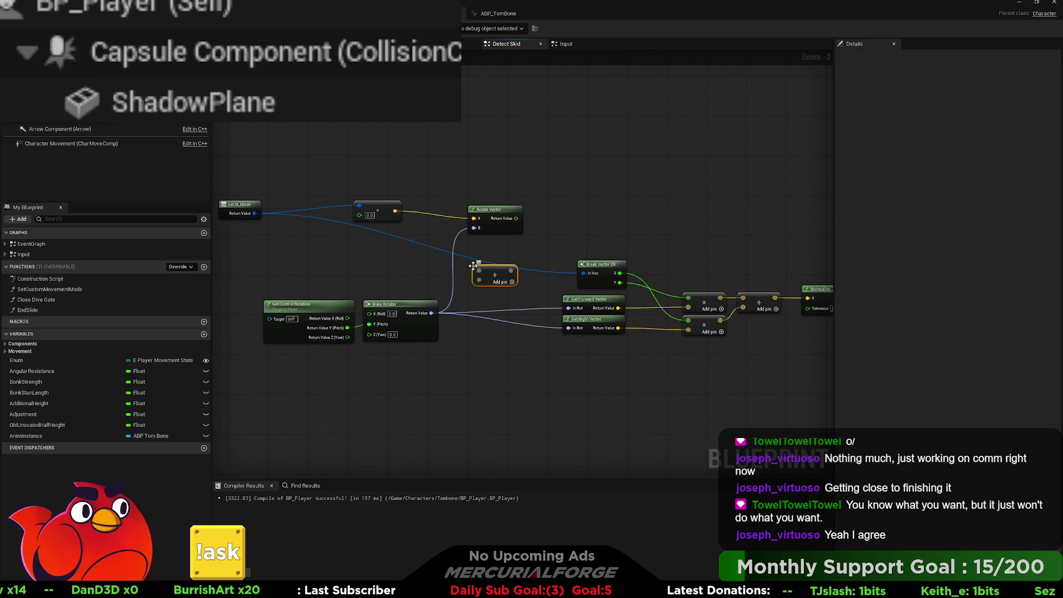
pyautogui.moveTo(430, 314)
pyautogui.mouseDown()
pyautogui.moveTo(480, 275)
pyautogui.moveTo(431, 314)
pyautogui.moveTo(461, 269)
pyautogui.mouseUp()
pyautogui.press('Delete')
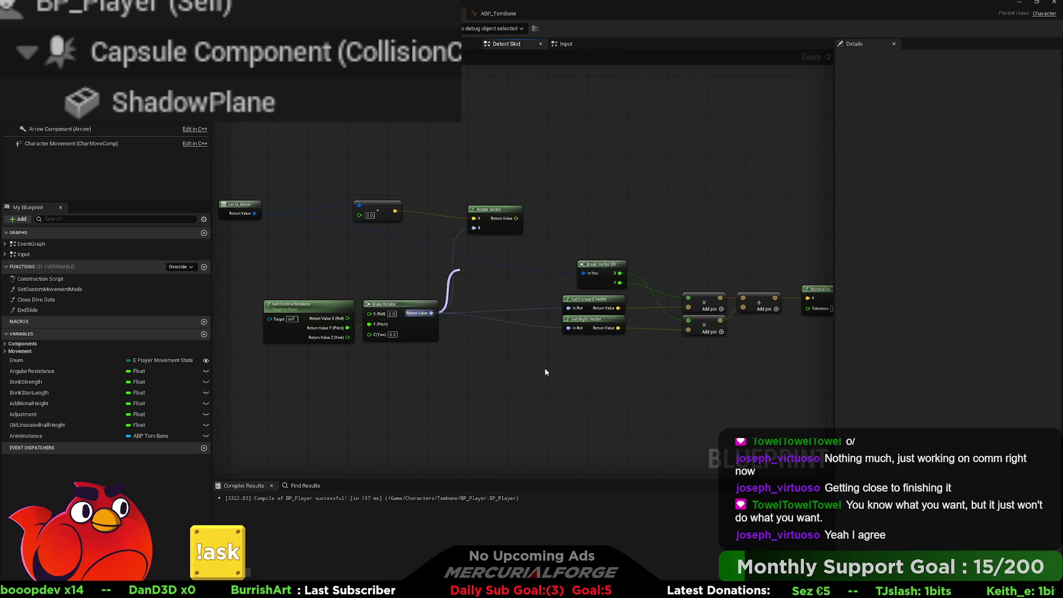
# Step: Insert a Subtract node of 90 between control-rotation pitch and Make Rotator's Y (Pitch)
pyautogui.moveTo(423, 285)
pyautogui.mouseDown()
pyautogui.moveTo(480, 282)
pyautogui.moveTo(431, 325)
pyautogui.mouseUp()
pyautogui.click(472, 360)
pyautogui.scroll(2, 469, 372)
pyautogui.moveTo(388, 276); pyautogui.dragTo(246, 276)
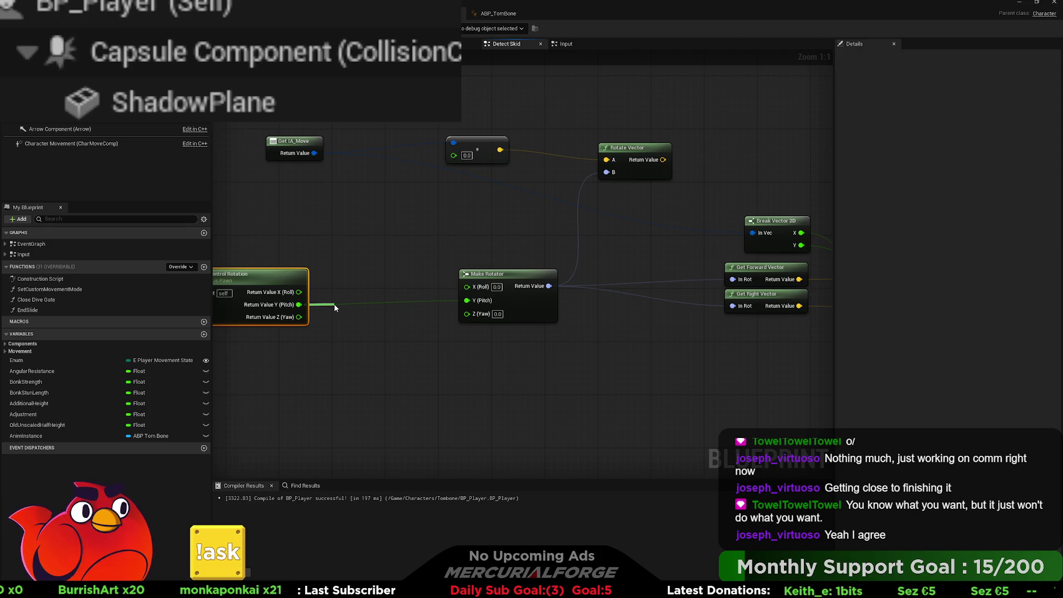
pyautogui.moveTo(334, 304); pyautogui.dragTo(334, 304)
pyautogui.click(353, 322)
pyautogui.write('90')
pyautogui.press('Return')
pyautogui.moveTo(391, 309)
pyautogui.mouseDown()
pyautogui.moveTo(470, 307)
pyautogui.moveTo(466, 300)
pyautogui.mouseUp()
# Step: Connect Rotate Vector's result onward and start a play-test
pyautogui.scroll(-5, 439, 325)
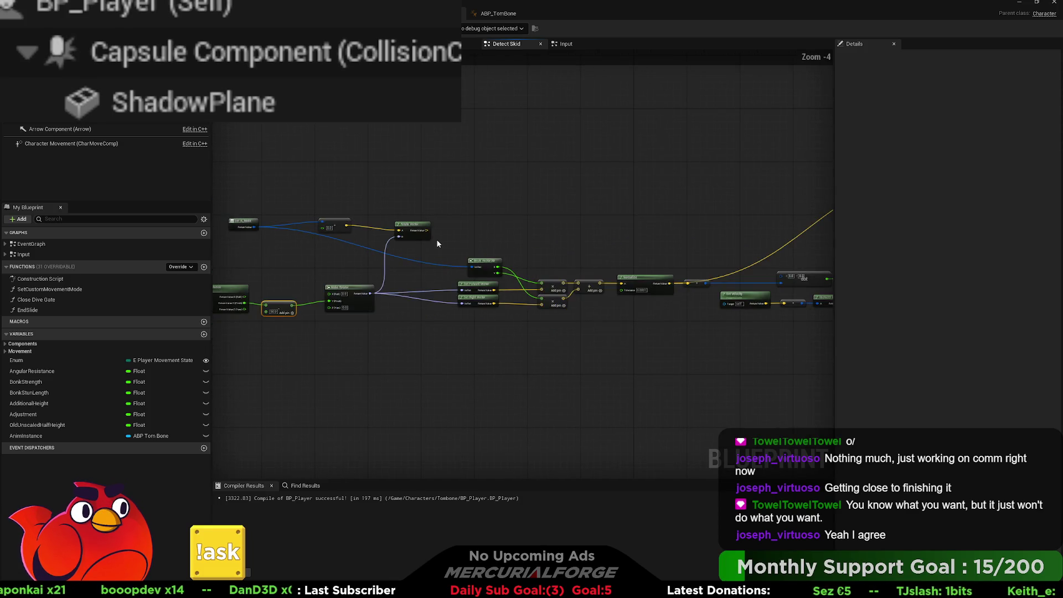
pyautogui.moveTo(426, 231)
pyautogui.mouseDown()
pyautogui.moveTo(831, 201)
pyautogui.moveTo(743, 174)
pyautogui.mouseUp()
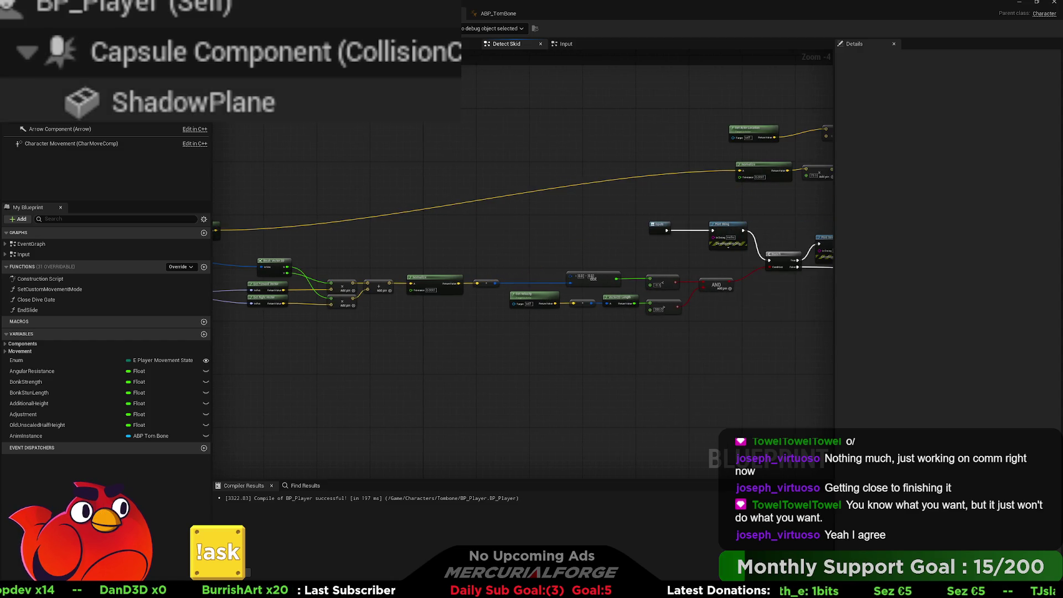
pyautogui.hotkey('alt', 'p')
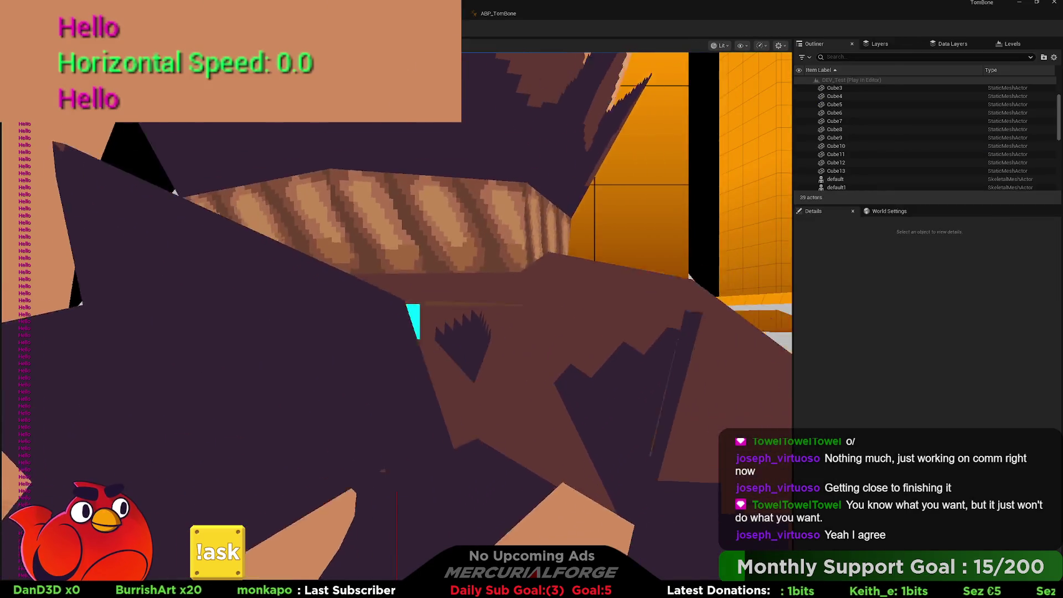
# Step: Run the character forward in the play-test, then stop the session
pyautogui.press('w')
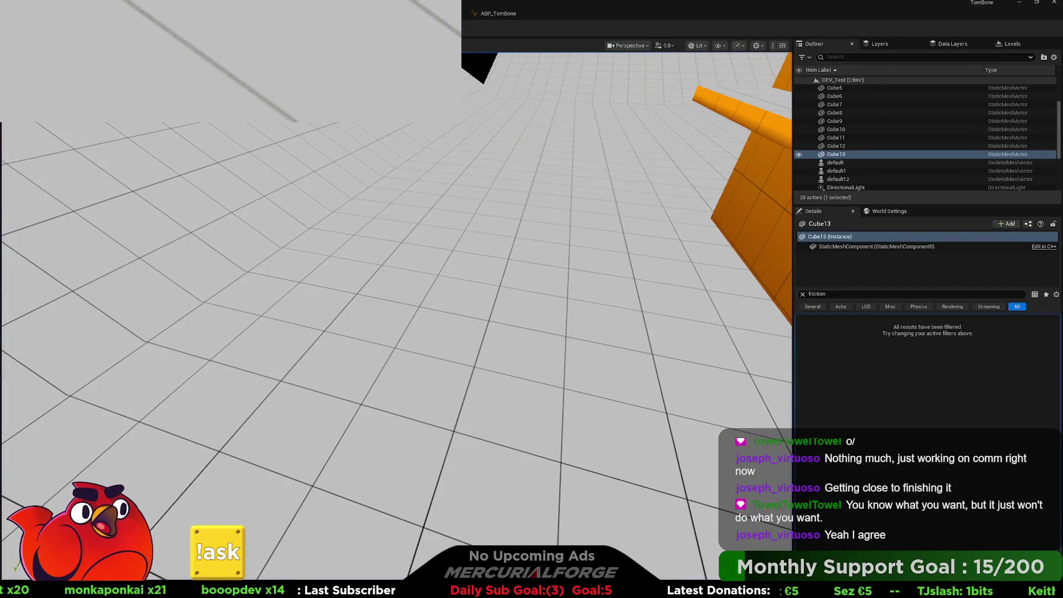
pyautogui.press('Escape')
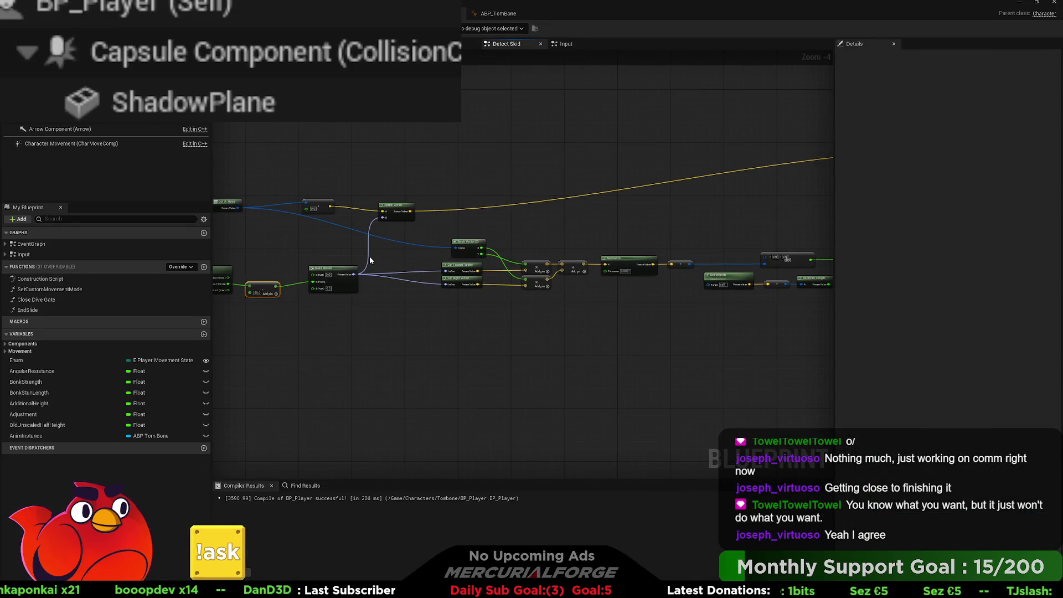
pyautogui.scroll(2, 370, 256)
pyautogui.scroll(2, 358, 260)
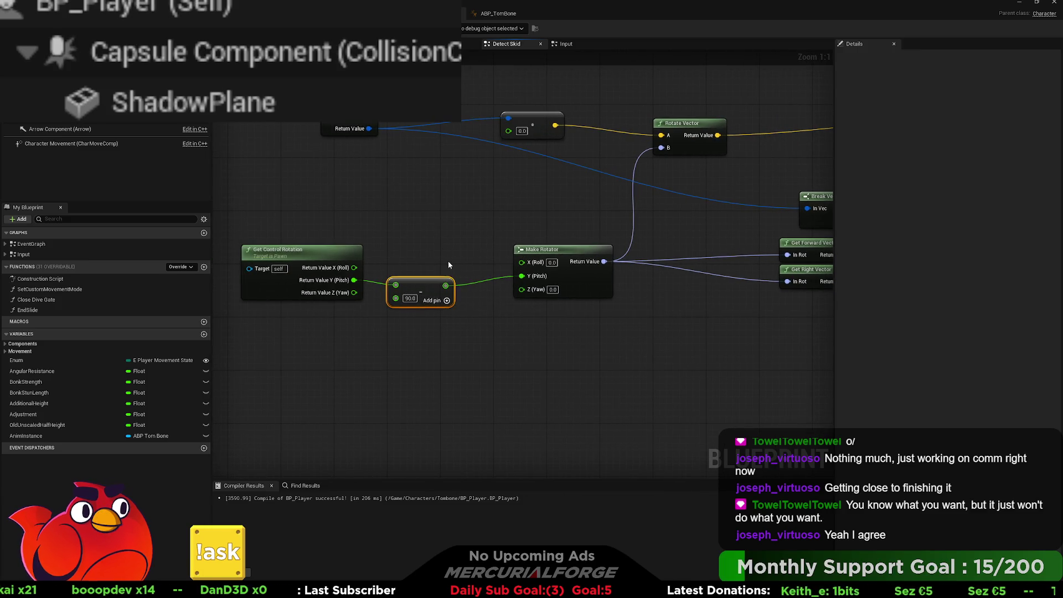
# Step: Change the subtract node's offset value from 90 to -90
pyautogui.click(409, 299)
pyautogui.write('-90')
pyautogui.press('Return')
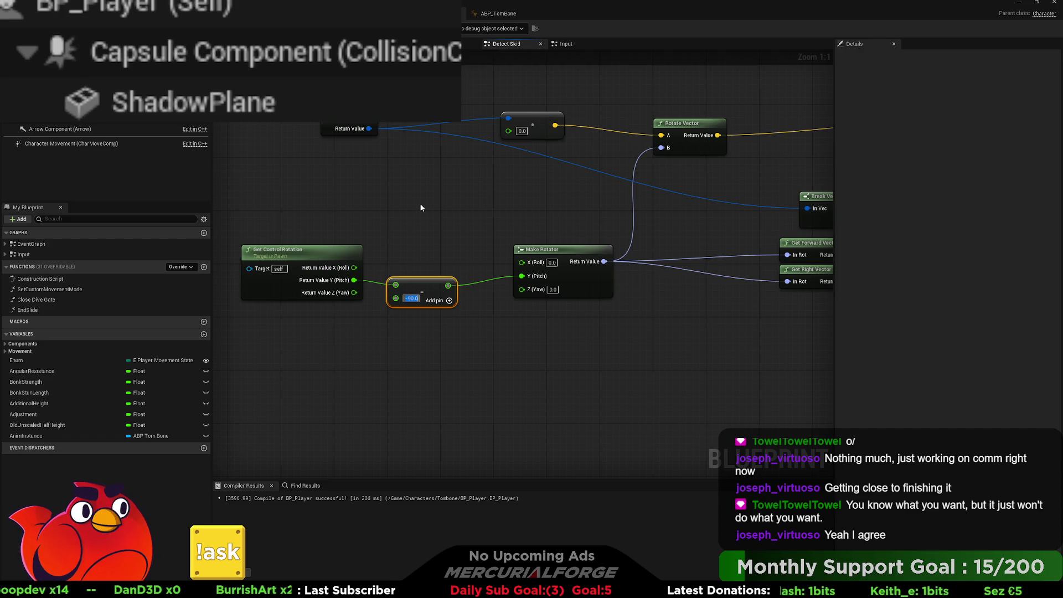
pyautogui.click(343, 354)
# Step: Play-test the -90 offset by running right, then return to the BP_Player graph
pyautogui.hotkey('alt', 'p')
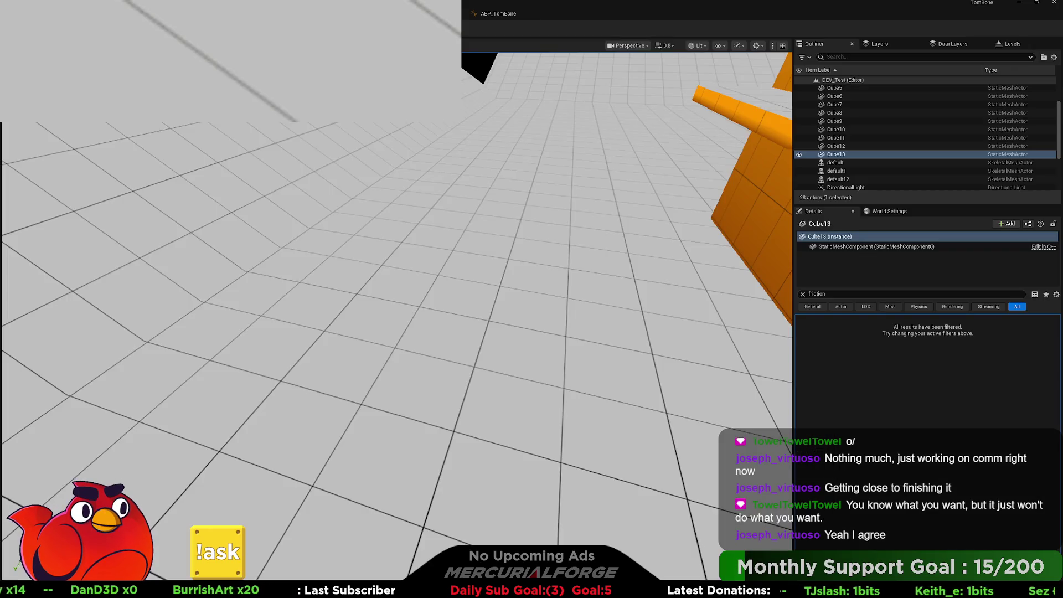
pyautogui.press('d')
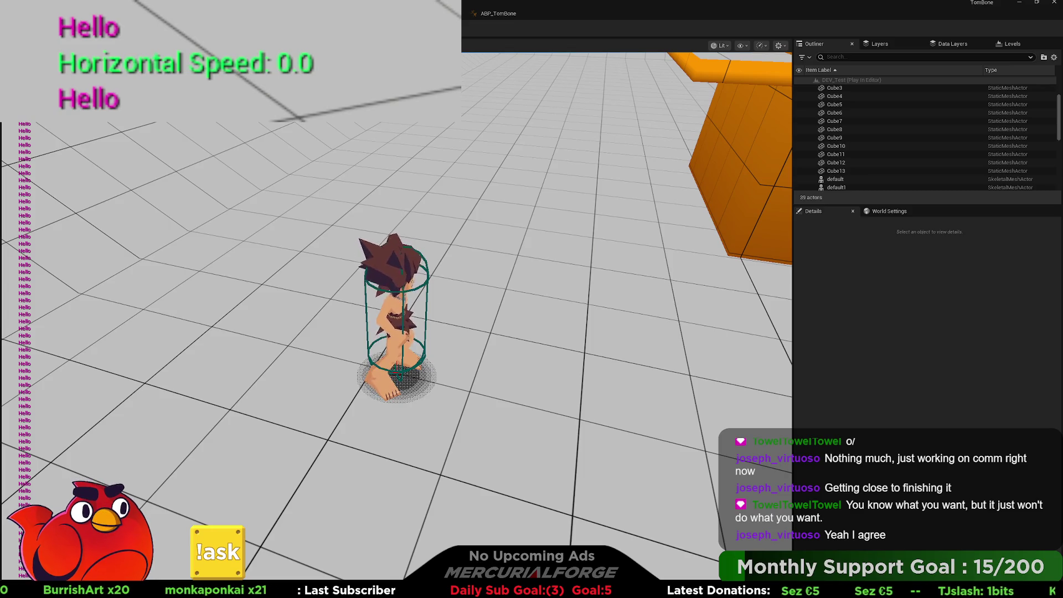
pyautogui.press('Escape')
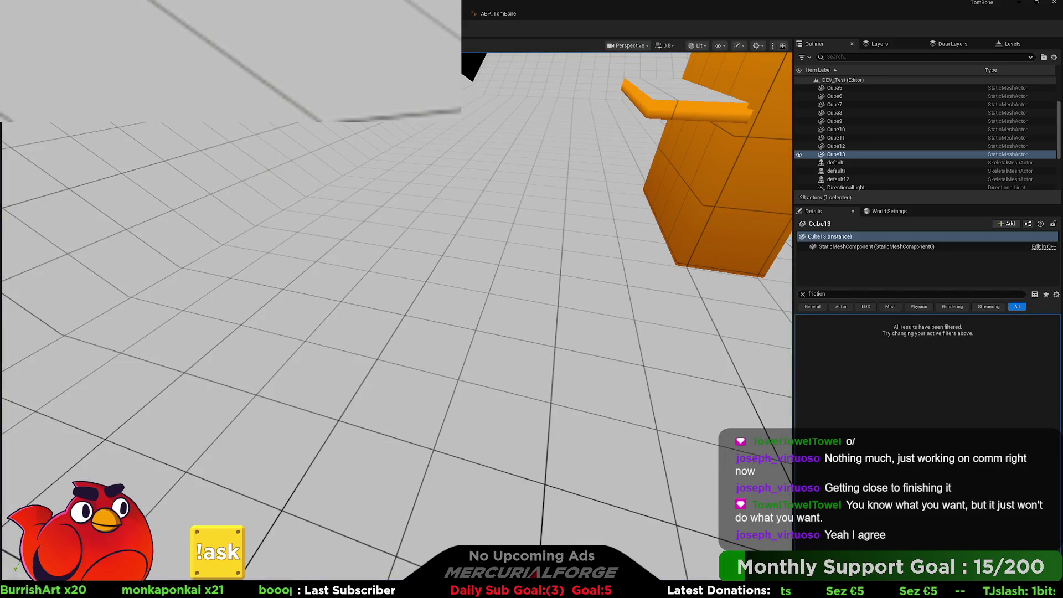
pyautogui.hotkey('alt', 'Tab')
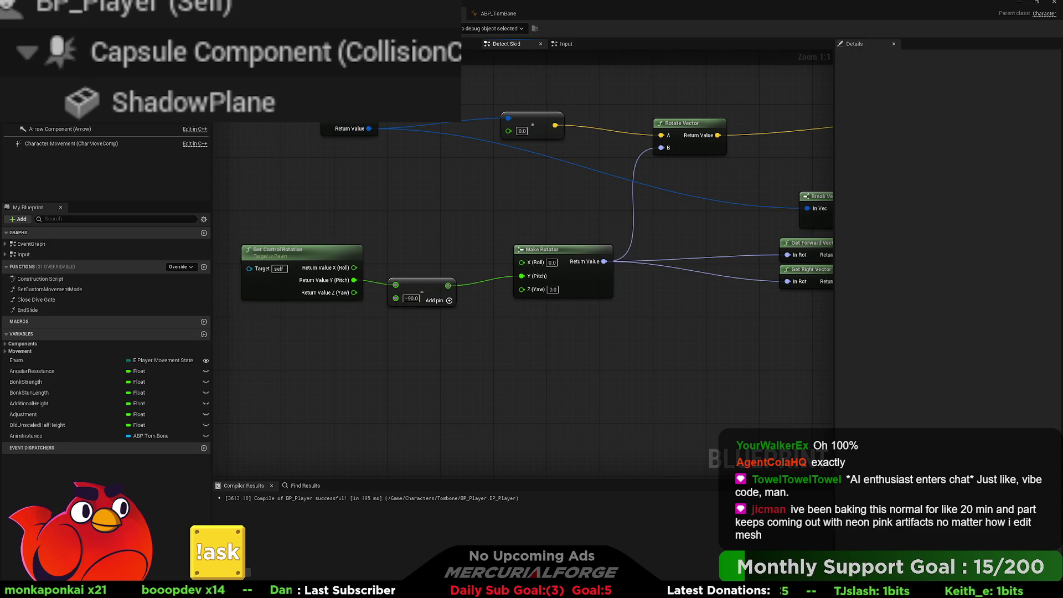
pyautogui.moveTo(307, 125)
pyautogui.mouseDown()
pyautogui.moveTo(413, 129)
pyautogui.moveTo(402, 124)
pyautogui.mouseUp()
pyautogui.click(412, 129)
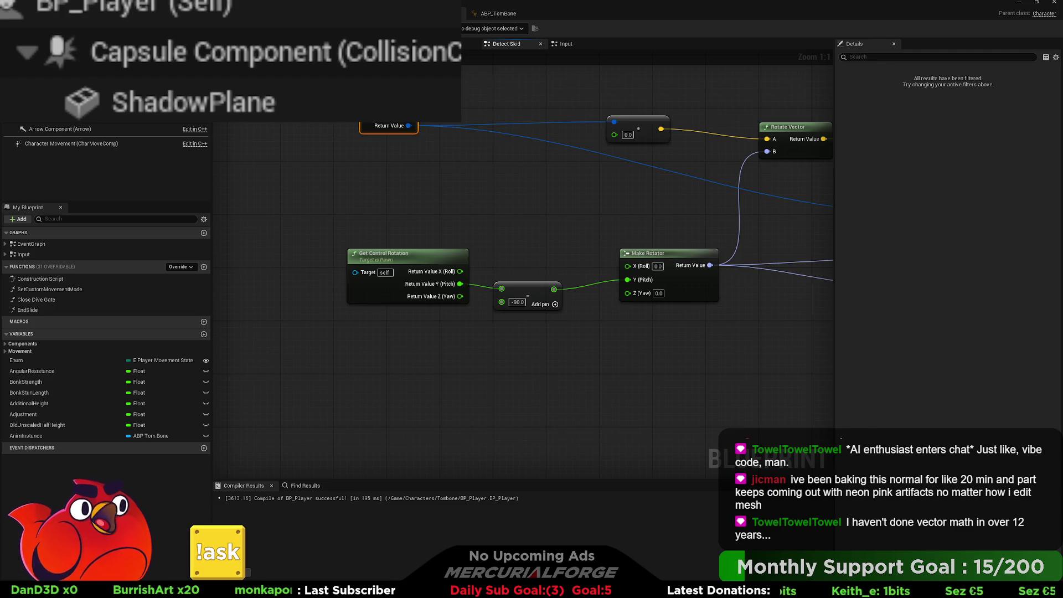
pyautogui.scroll(-5, 493, 178)
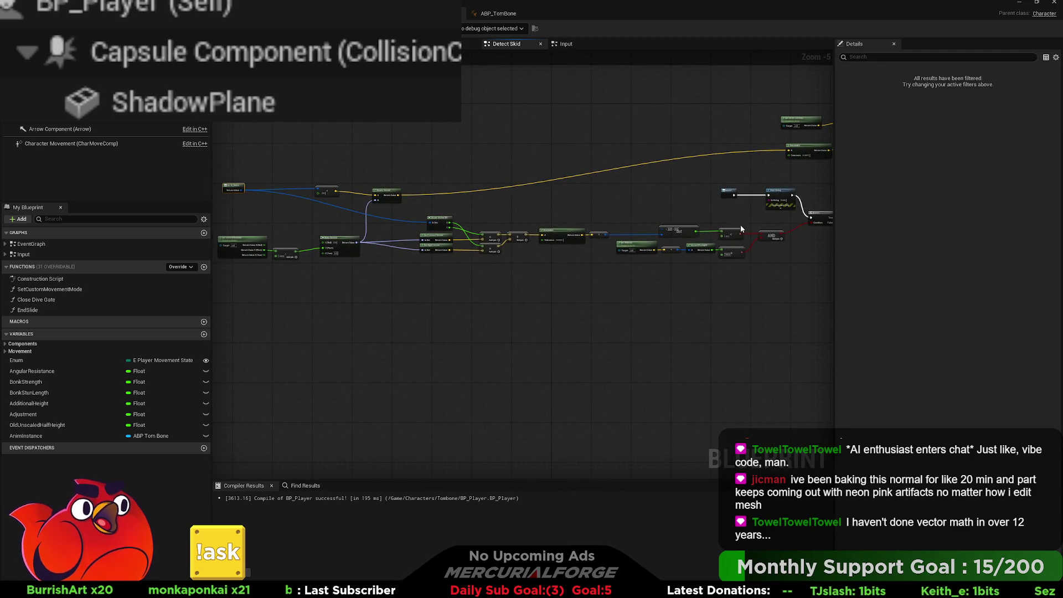
pyautogui.moveTo(493, 230); pyautogui.dragTo(661, 230)
pyautogui.scroll(5, 403, 198)
pyautogui.moveTo(386, 176); pyautogui.dragTo(459, 180)
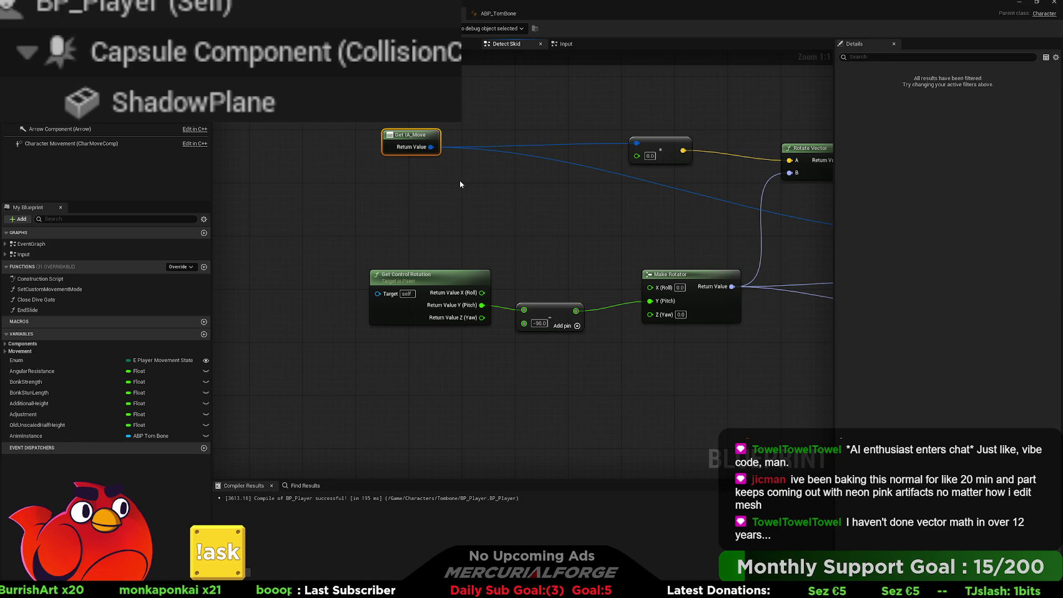
# Step: Delete the -90 offset node, wire pitch directly into Make Rotator, and shift the rotation nodes left
pyautogui.click(554, 309)
pyautogui.press('Delete')
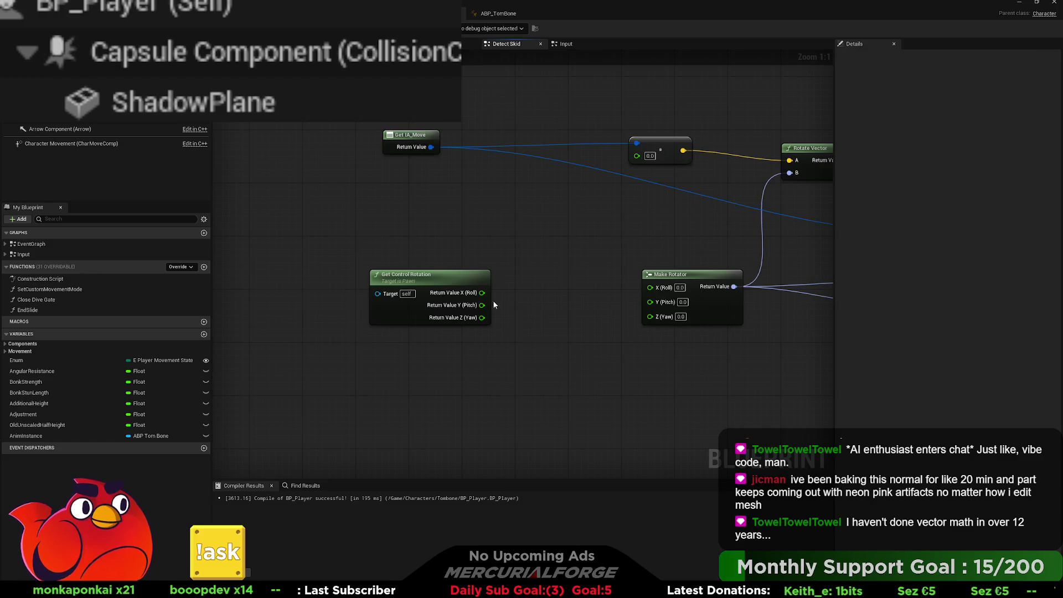
pyautogui.moveTo(482, 305)
pyautogui.mouseDown()
pyautogui.moveTo(638, 307)
pyautogui.moveTo(673, 290)
pyautogui.moveTo(539, 292)
pyautogui.mouseUp()
pyautogui.moveTo(556, 330); pyautogui.dragTo(362, 265)
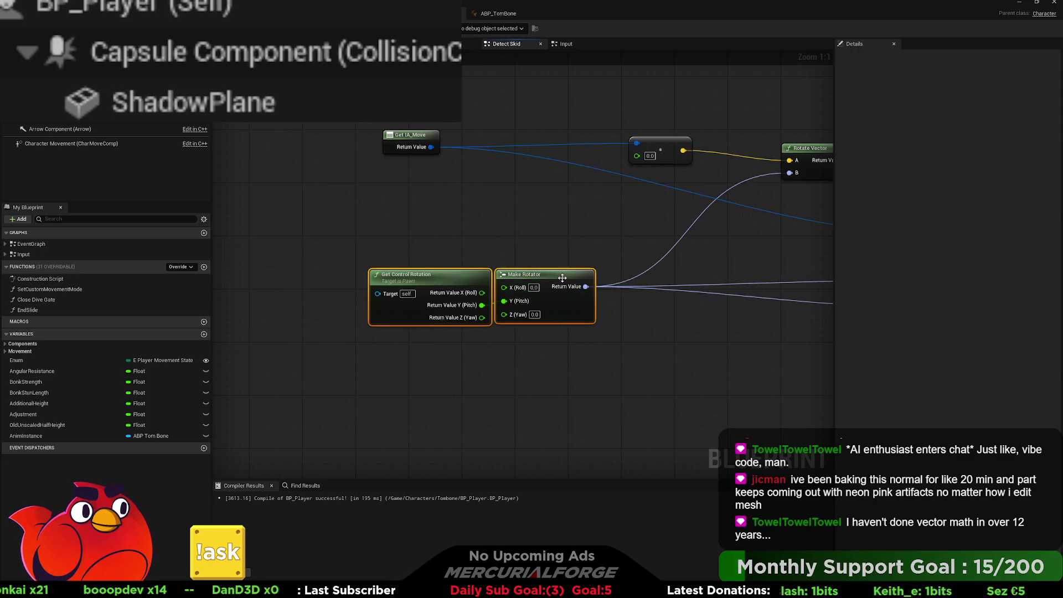
pyautogui.moveTo(520, 274); pyautogui.dragTo(460, 274)
# Step: Disconnect the pitch wire and connect Get Control Rotation's Z (Yaw) to Make Rotator's Z (Yaw)
pyautogui.click(386, 274)
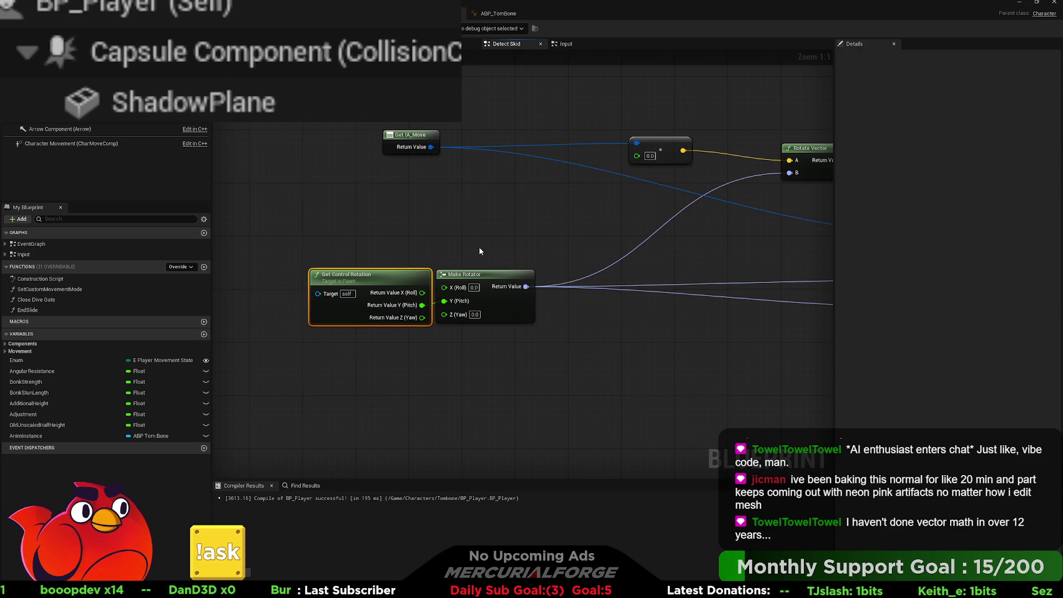
pyautogui.moveTo(422, 317); pyautogui.dragTo(452, 318)
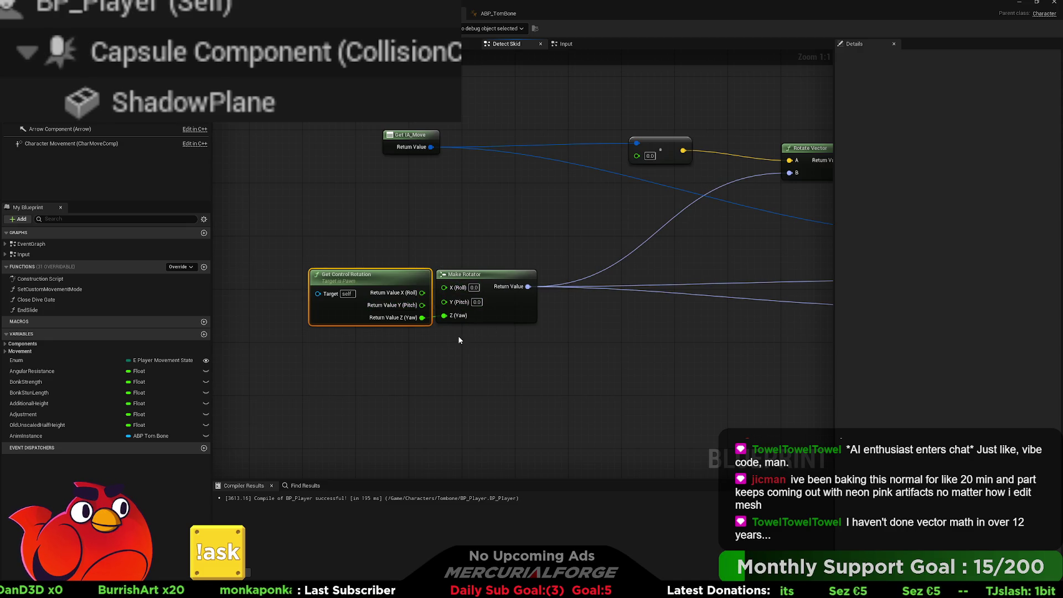
pyautogui.scroll(7, 426, 314)
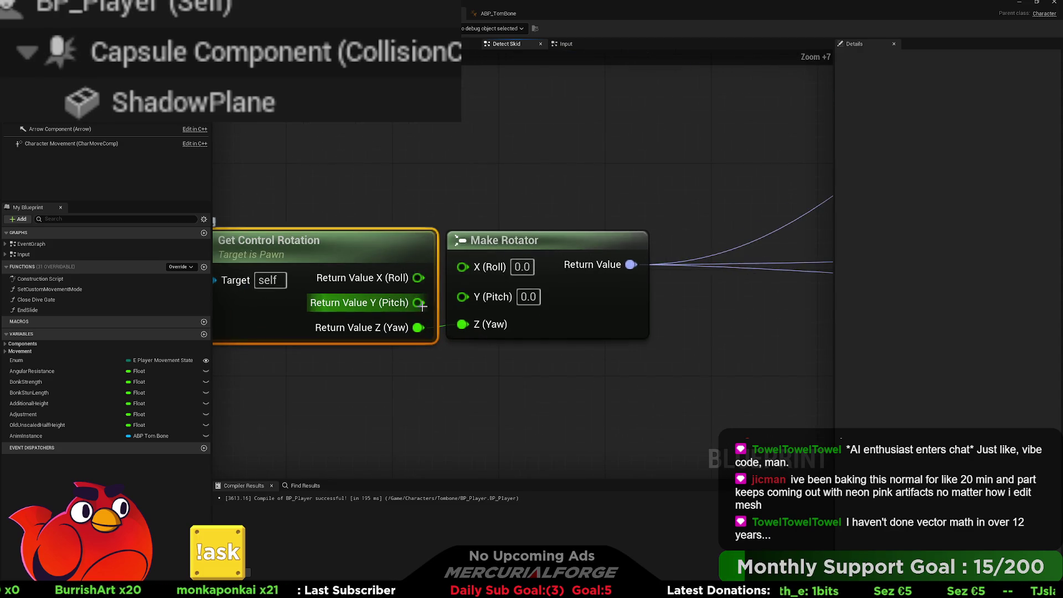
pyautogui.moveTo(416, 258); pyautogui.dragTo(389, 256)
pyautogui.moveTo(392, 303); pyautogui.dragTo(463, 299)
pyautogui.keyDown('alt'); pyautogui.click(463, 324); pyautogui.keyUp('alt')
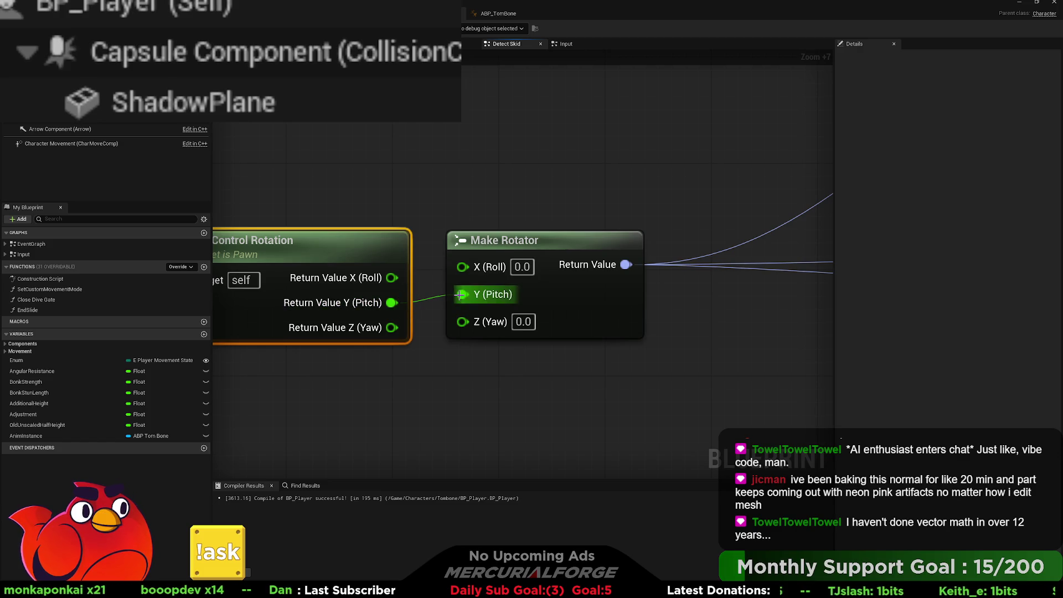
pyautogui.keyDown('alt'); pyautogui.click(393, 303); pyautogui.keyUp('alt')
pyautogui.moveTo(392, 327); pyautogui.dragTo(462, 324)
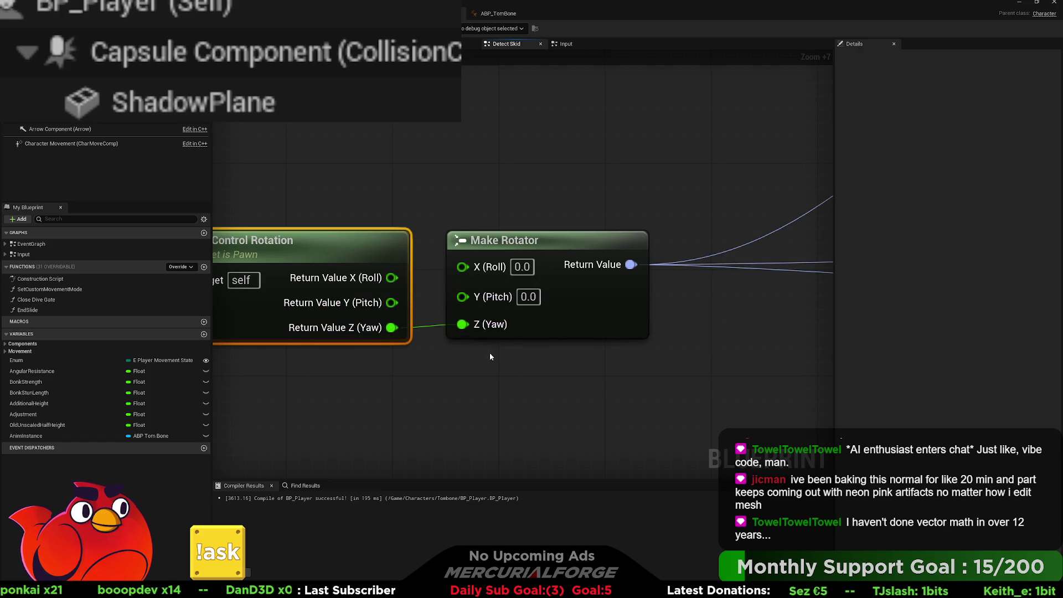
pyautogui.scroll(-2, 379, 252)
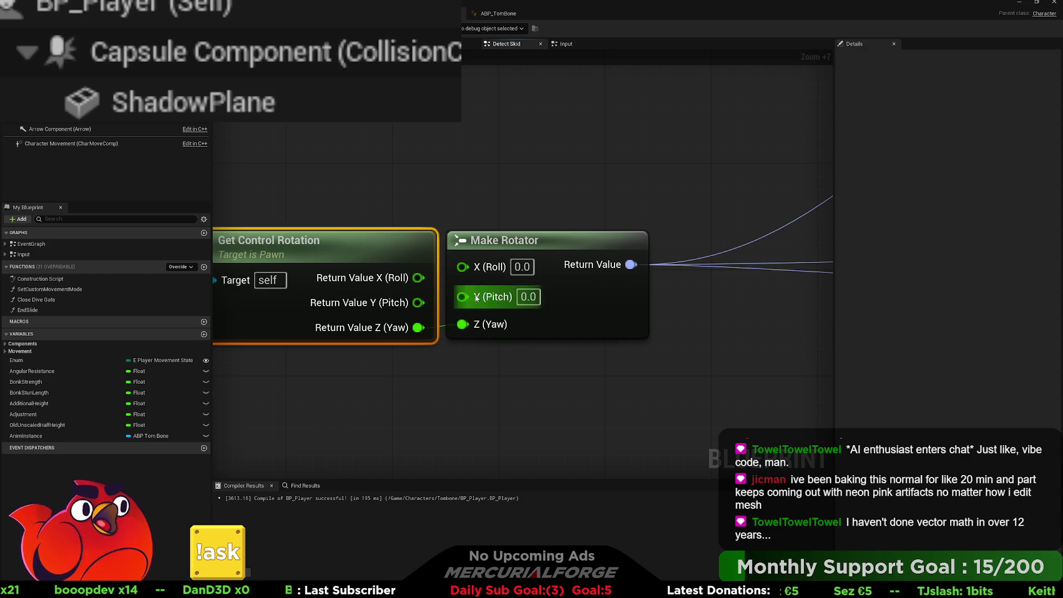
pyautogui.scroll(-2, 473, 255)
pyautogui.scroll(-3, 473, 255)
pyautogui.moveTo(521, 237)
pyautogui.mouseDown()
pyautogui.moveTo(529, 316)
pyautogui.moveTo(492, 302)
pyautogui.moveTo(344, 287)
pyautogui.moveTo(530, 277)
pyautogui.moveTo(400, 270)
pyautogui.mouseUp()
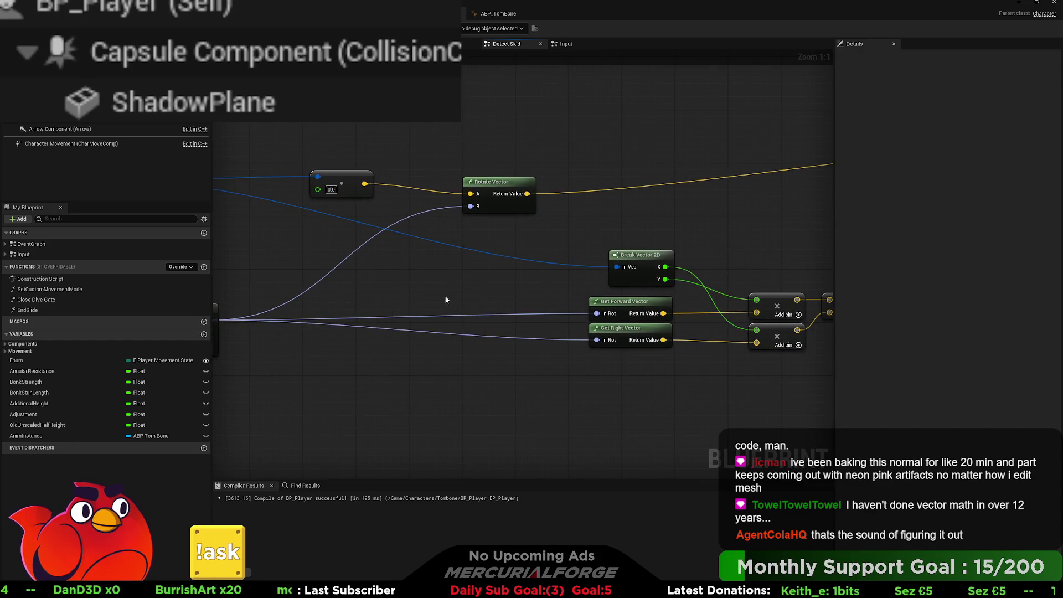
# Step: Delete the multiply and Rotate Vector nodes
pyautogui.scroll(-3, 444, 299)
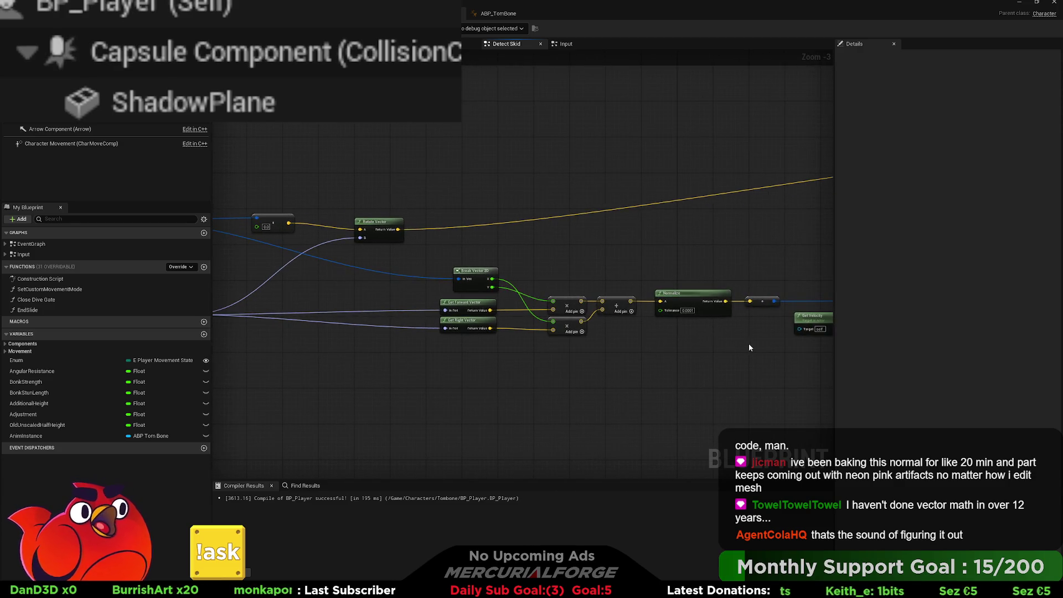
pyautogui.moveTo(667, 349); pyautogui.dragTo(708, 348)
pyautogui.moveTo(597, 253); pyautogui.dragTo(441, 182)
pyautogui.press('Delete')
# Step: Reposition Get IA_Move and the rotation nodes, reconnect Normalize's input, and start a play-test
pyautogui.moveTo(303, 212)
pyautogui.mouseDown()
pyautogui.moveTo(437, 221)
pyautogui.moveTo(622, 269)
pyautogui.mouseUp()
pyautogui.moveTo(396, 366); pyautogui.dragTo(283, 310)
pyautogui.moveTo(283, 306)
pyautogui.mouseDown()
pyautogui.moveTo(521, 306)
pyautogui.moveTo(542, 341)
pyautogui.moveTo(260, 360)
pyautogui.moveTo(128, 391)
pyautogui.mouseUp()
pyautogui.moveTo(429, 172)
pyautogui.mouseDown()
pyautogui.moveTo(205, 220)
pyautogui.moveTo(517, 261)
pyautogui.moveTo(564, 323)
pyautogui.moveTo(543, 325)
pyautogui.mouseUp()
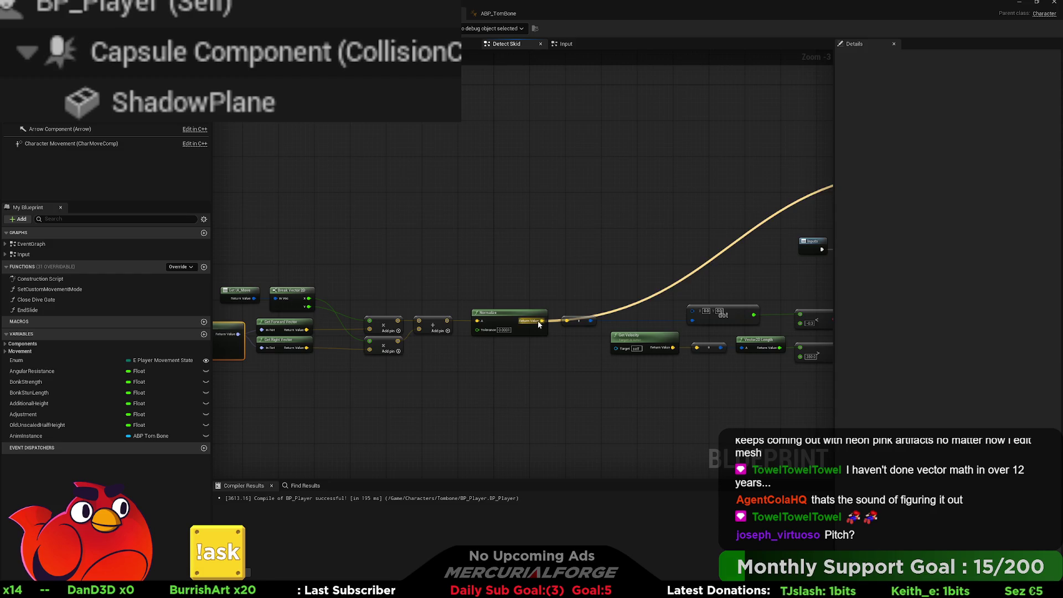
pyautogui.moveTo(682, 220); pyautogui.dragTo(330, 230)
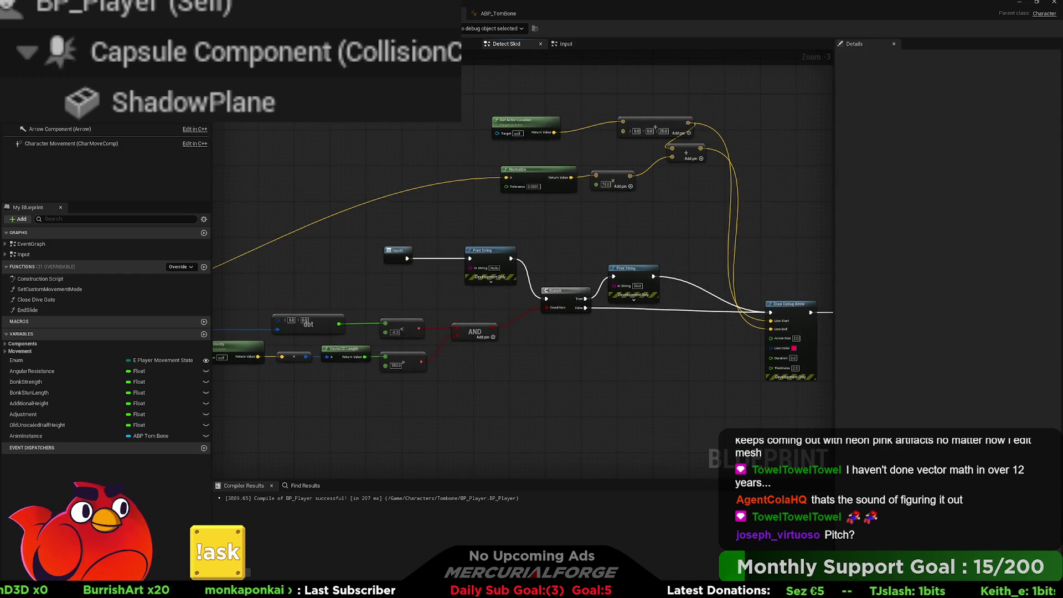
pyautogui.hotkey('alt', 'Tab')
pyautogui.hotkey('alt', 'p')
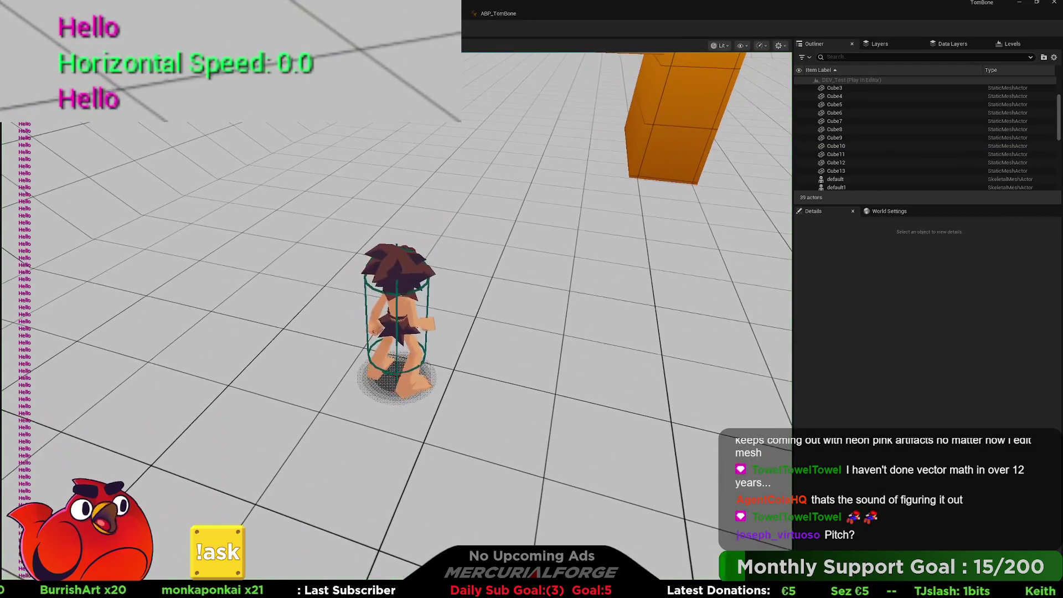
pyautogui.press('w')
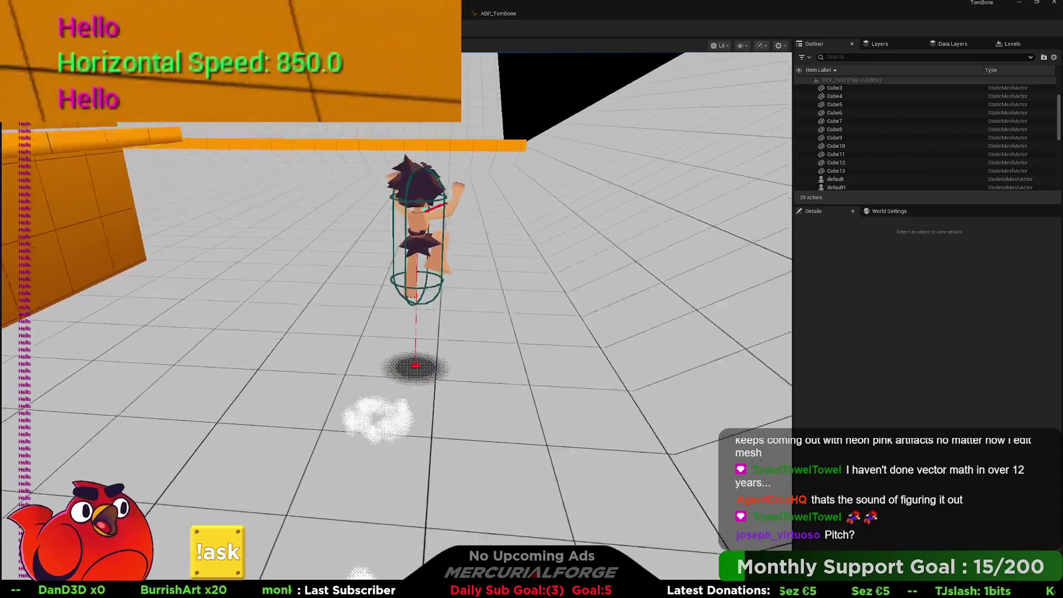
pyautogui.press('space')
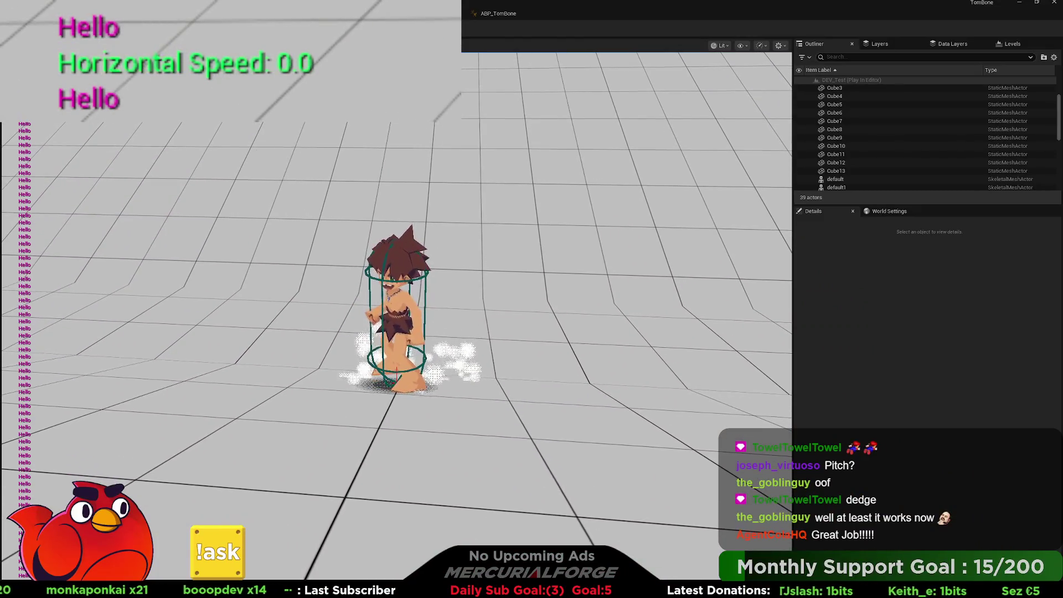
pyautogui.press('space')
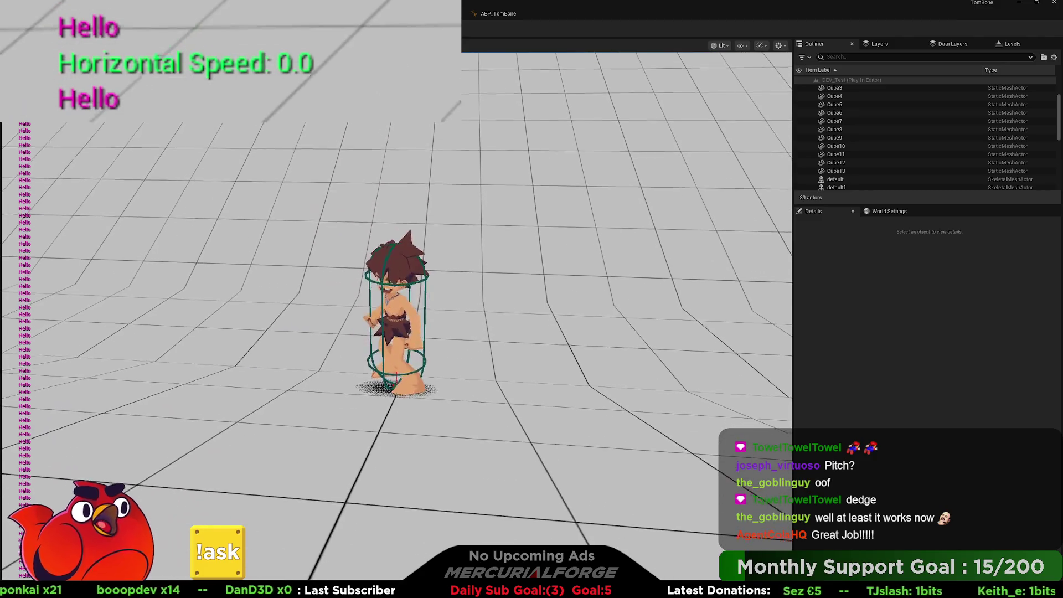
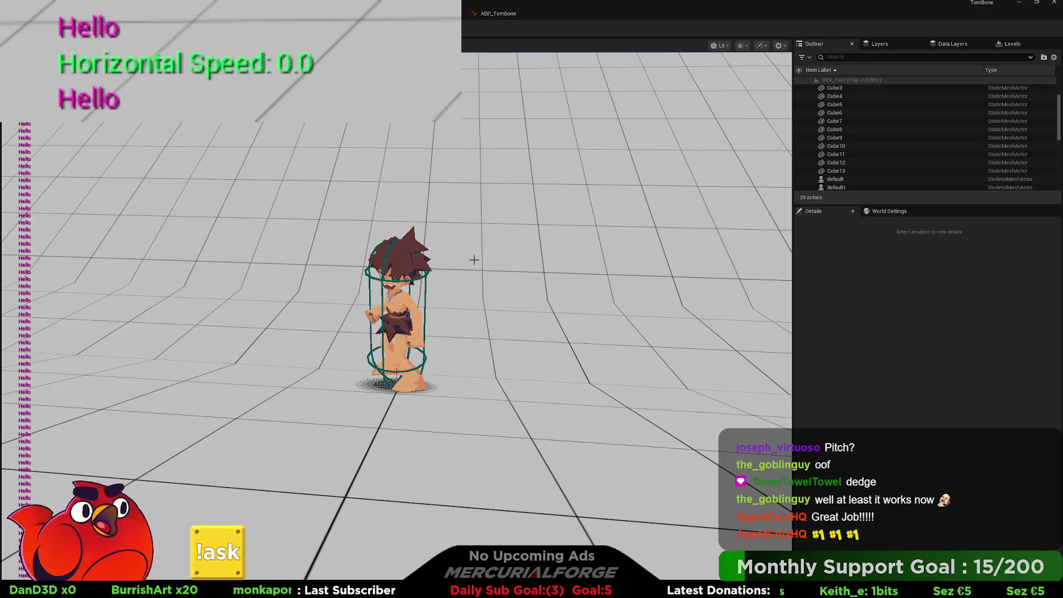
# Step: Stop the play session and pan the Detect Skid graph to the Branch and Skid print nodes
pyautogui.press('Escape')
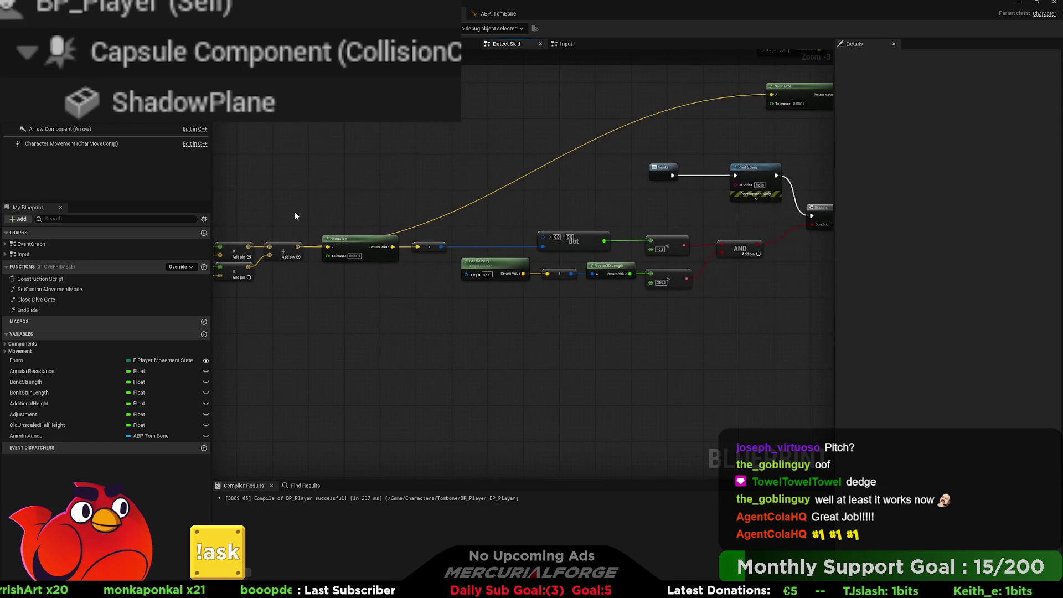
pyautogui.scroll(3, 387, 232)
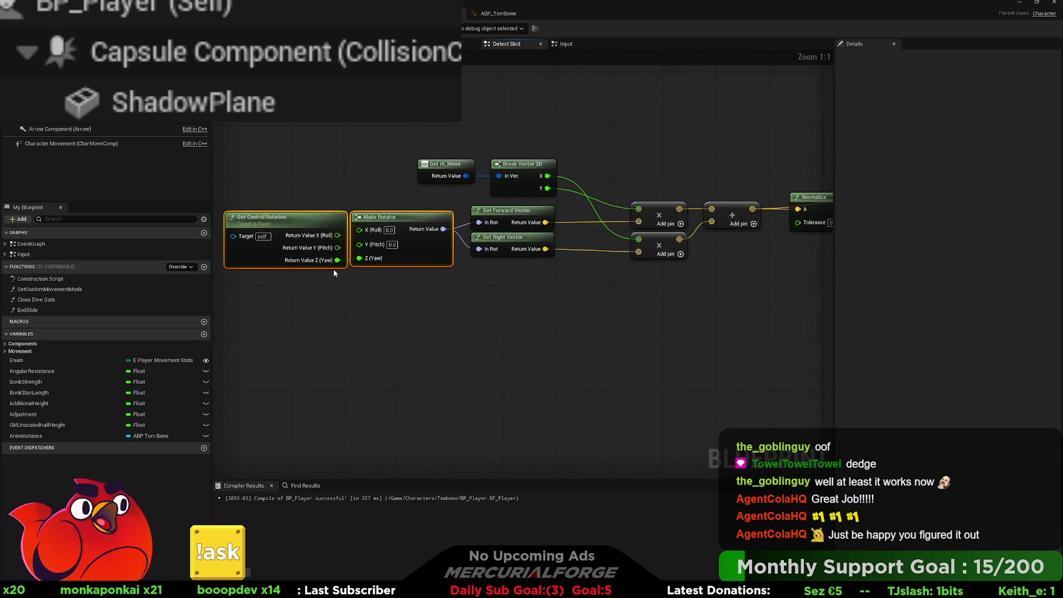
pyautogui.moveTo(335, 251); pyautogui.dragTo(363, 248)
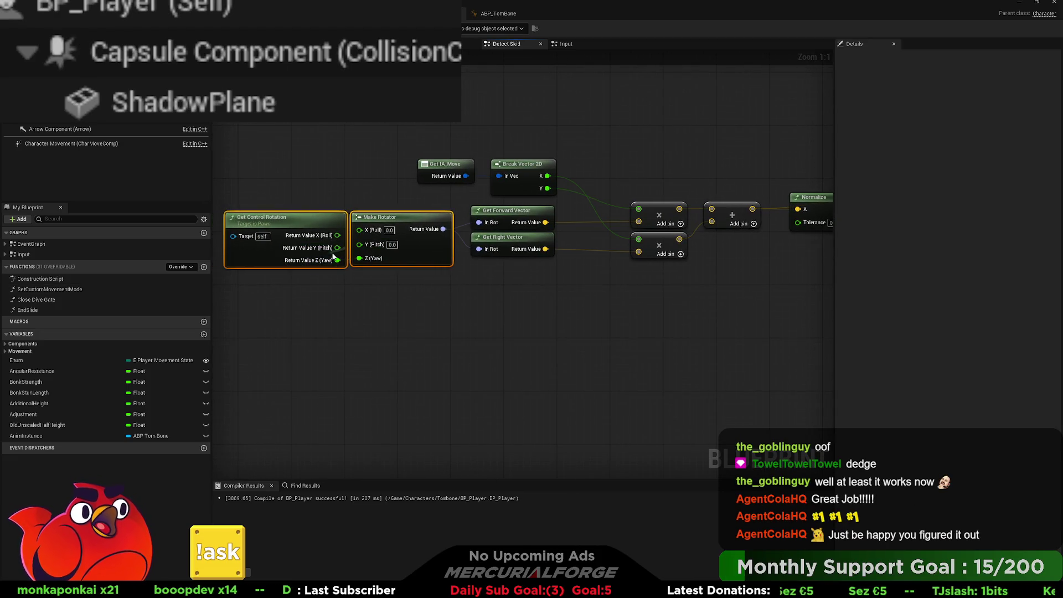
pyautogui.click(650, 290)
pyautogui.moveTo(728, 289); pyautogui.dragTo(569, 284)
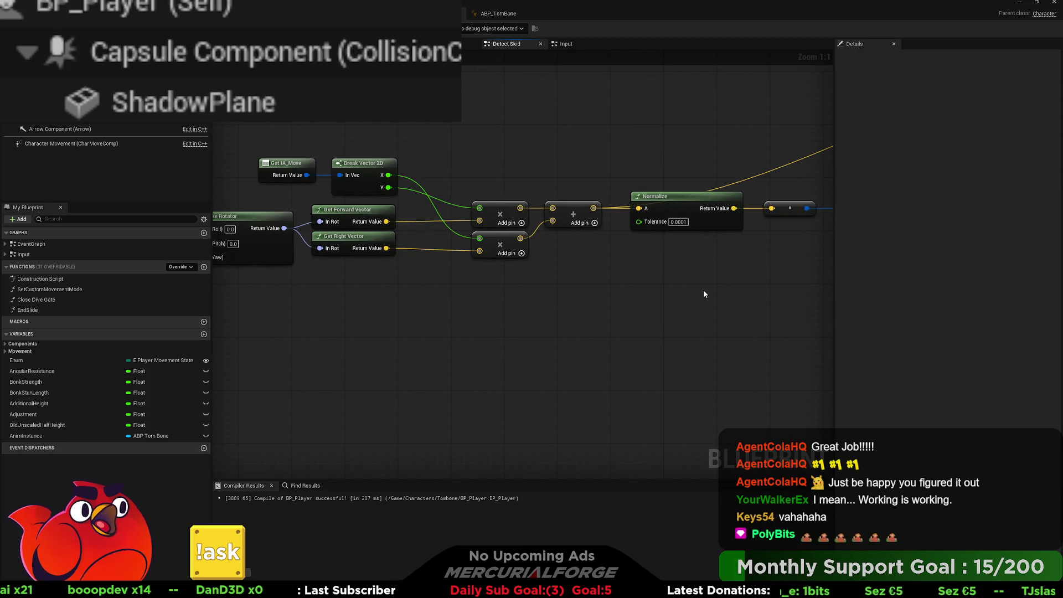
pyautogui.moveTo(704, 293)
pyautogui.mouseDown()
pyautogui.moveTo(655, 280)
pyautogui.moveTo(486, 310)
pyautogui.moveTo(558, 318)
pyautogui.moveTo(434, 345)
pyautogui.mouseUp()
pyautogui.moveTo(533, 337)
pyautogui.mouseDown()
pyautogui.moveTo(296, 361)
pyautogui.moveTo(220, 415)
pyautogui.mouseUp()
pyautogui.moveTo(567, 347); pyautogui.dragTo(669, 341)
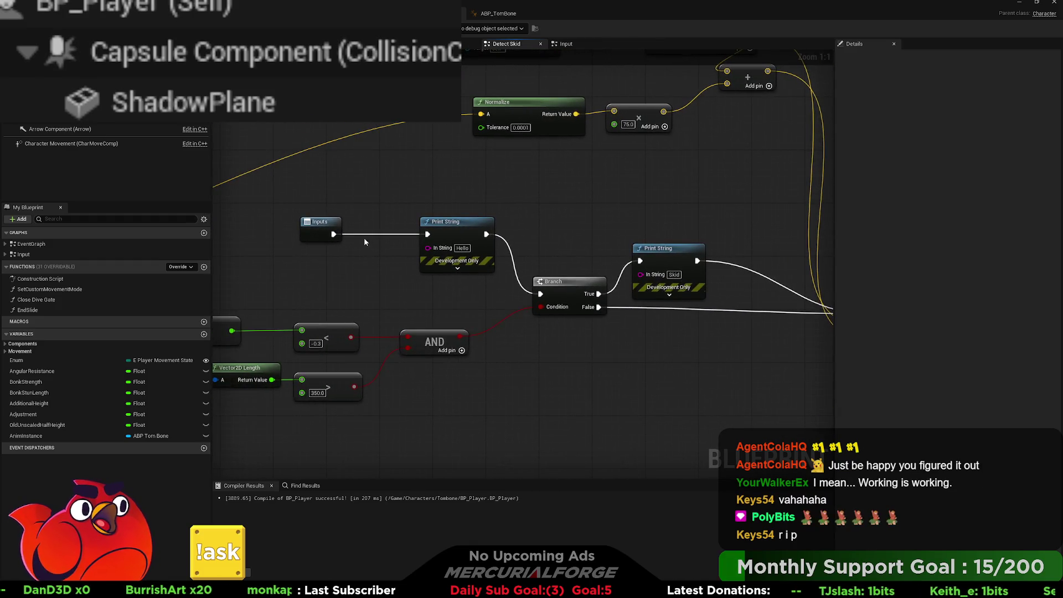
# Step: Wire Inputs directly into the Branch exec pin and delete the 'Hello' Print String node
pyautogui.moveTo(332, 234); pyautogui.dragTo(540, 294)
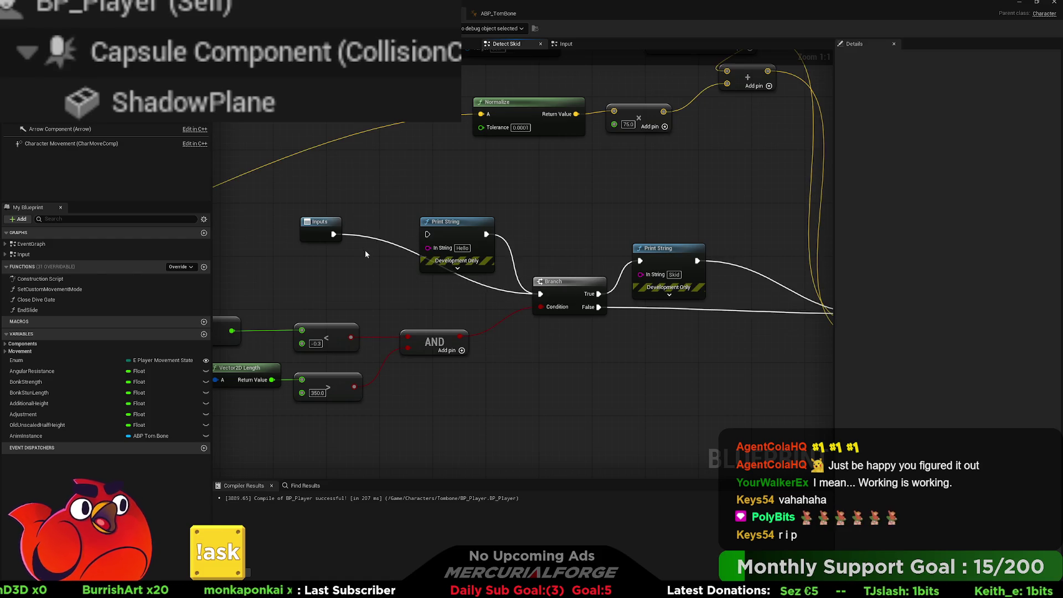
pyautogui.moveTo(332, 233); pyautogui.dragTo(439, 294)
pyautogui.click(467, 236)
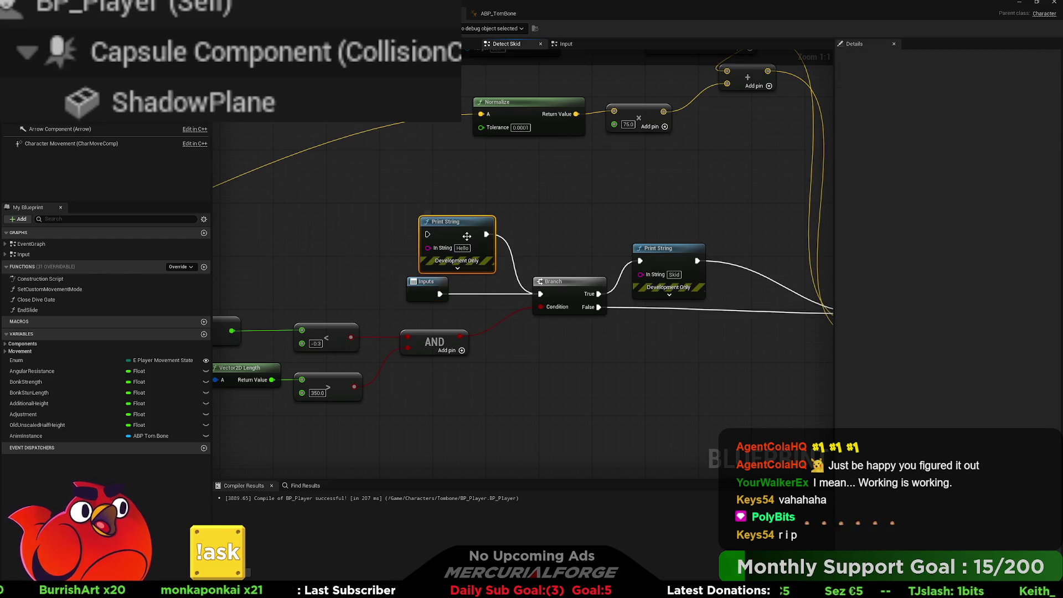
pyautogui.press('Delete')
pyautogui.click(439, 277)
# Step: Review the input direction, Normalize and velocity nodes, then return to the DEV_Test level
pyautogui.scroll(-3, 439, 283)
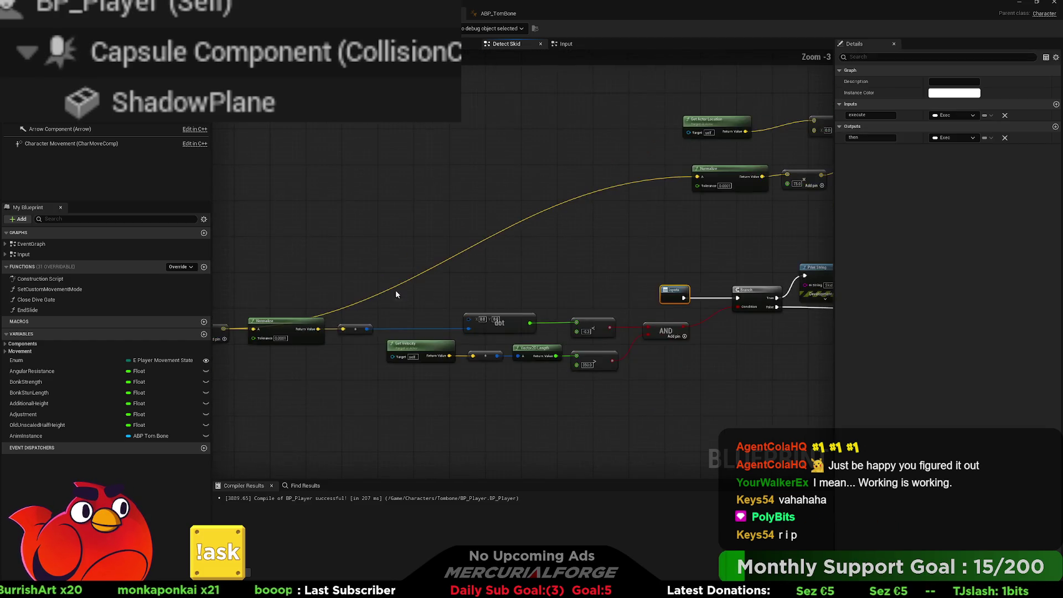
pyautogui.scroll(3, 385, 394)
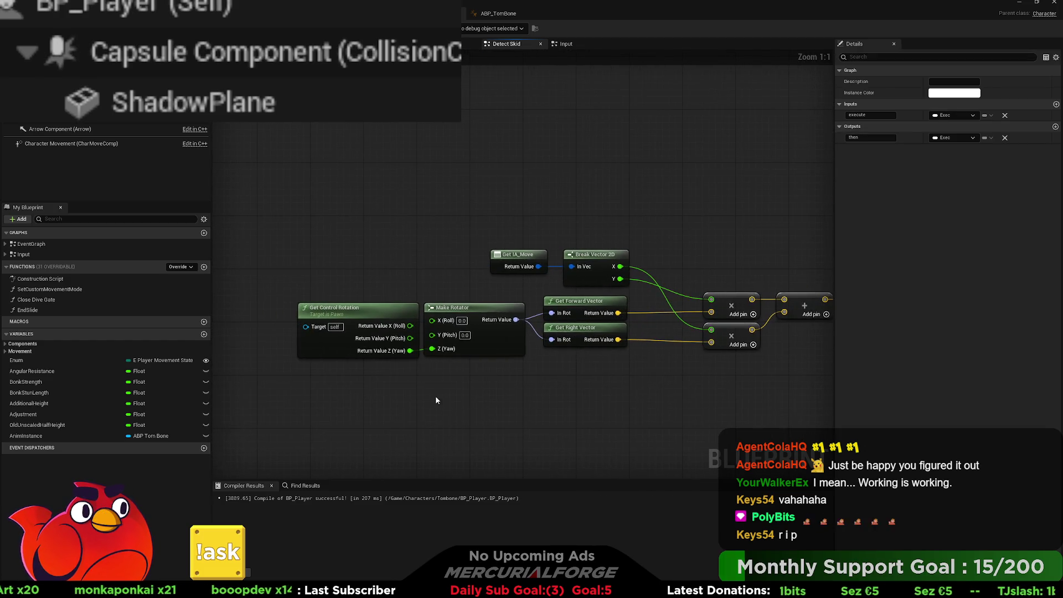
pyautogui.moveTo(492, 364); pyautogui.dragTo(0, 372)
pyautogui.moveTo(873, 387)
pyautogui.mouseDown()
pyautogui.moveTo(674, 384)
pyautogui.moveTo(698, 372)
pyautogui.moveTo(589, 377)
pyautogui.moveTo(624, 383)
pyautogui.mouseUp()
pyautogui.scroll(-2, 683, 360)
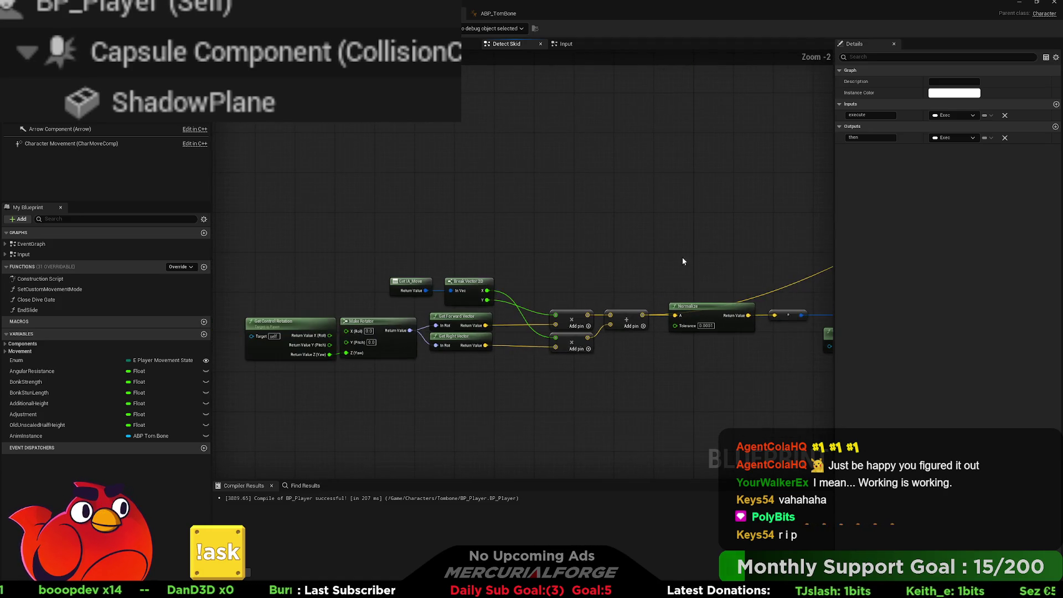
pyautogui.moveTo(711, 226); pyautogui.dragTo(268, 374)
pyautogui.scroll(2, 446, 321)
pyautogui.moveTo(482, 412)
pyautogui.mouseDown()
pyautogui.moveTo(572, 375)
pyautogui.moveTo(572, 356)
pyautogui.moveTo(531, 364)
pyautogui.mouseUp()
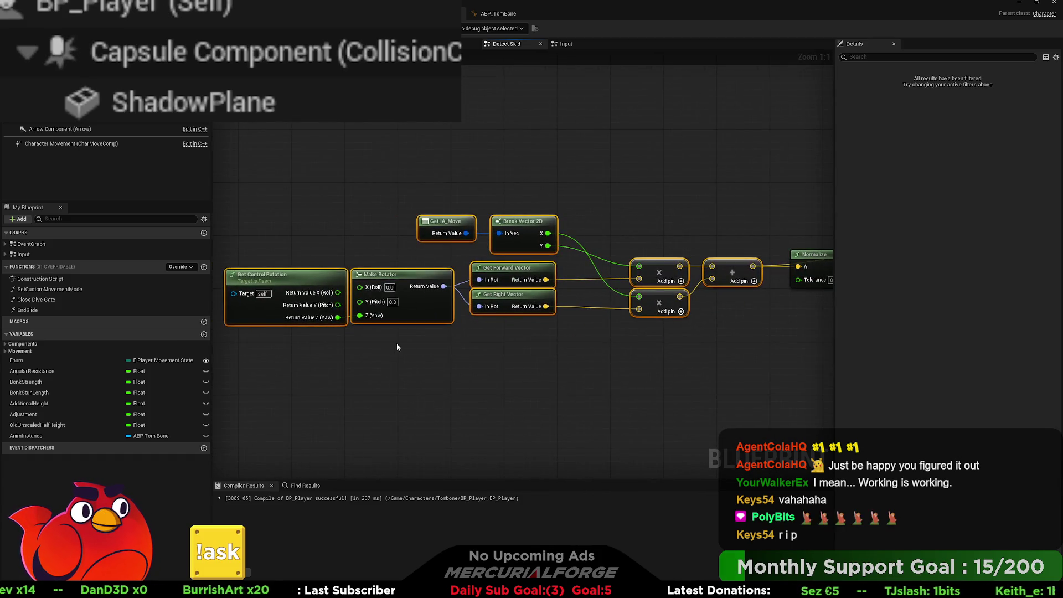
pyautogui.click(680, 437)
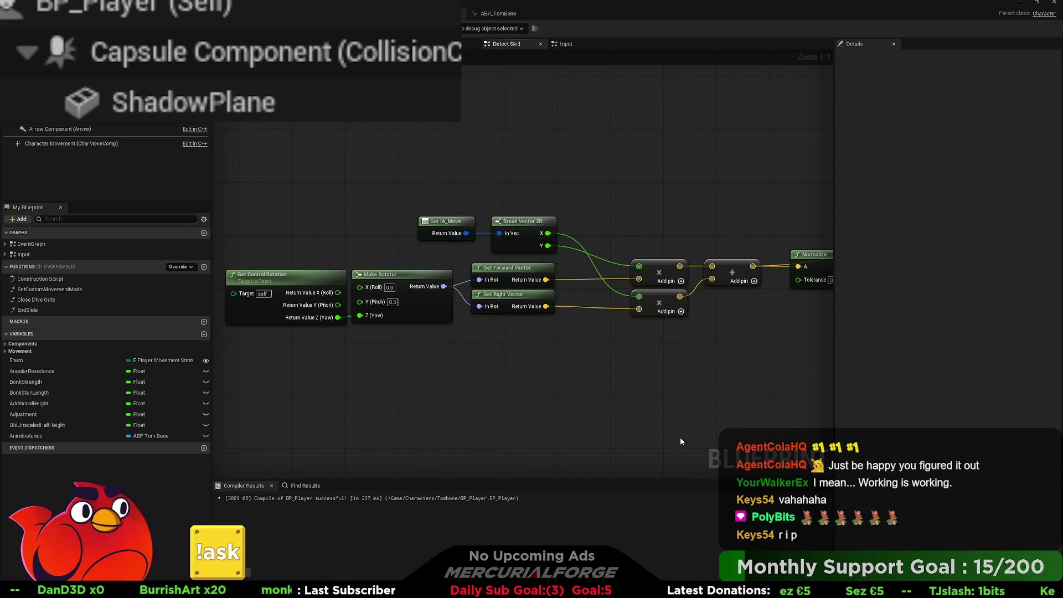
pyautogui.moveTo(706, 404)
pyautogui.mouseDown()
pyautogui.moveTo(732, 376)
pyautogui.moveTo(521, 359)
pyautogui.moveTo(541, 332)
pyautogui.moveTo(724, 332)
pyautogui.moveTo(503, 370)
pyautogui.moveTo(705, 358)
pyautogui.mouseUp()
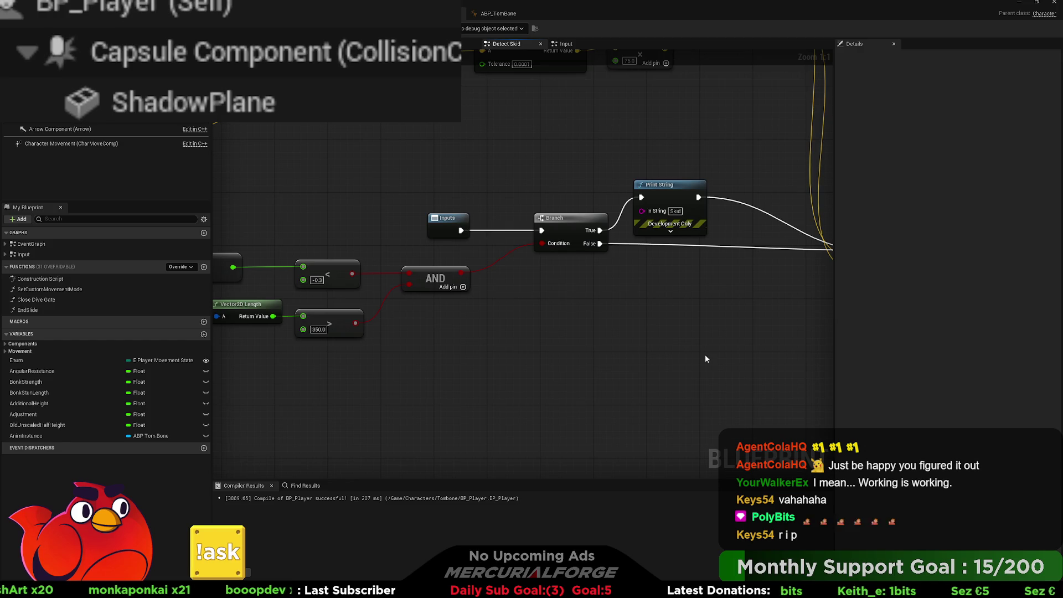
pyautogui.click(639, 20)
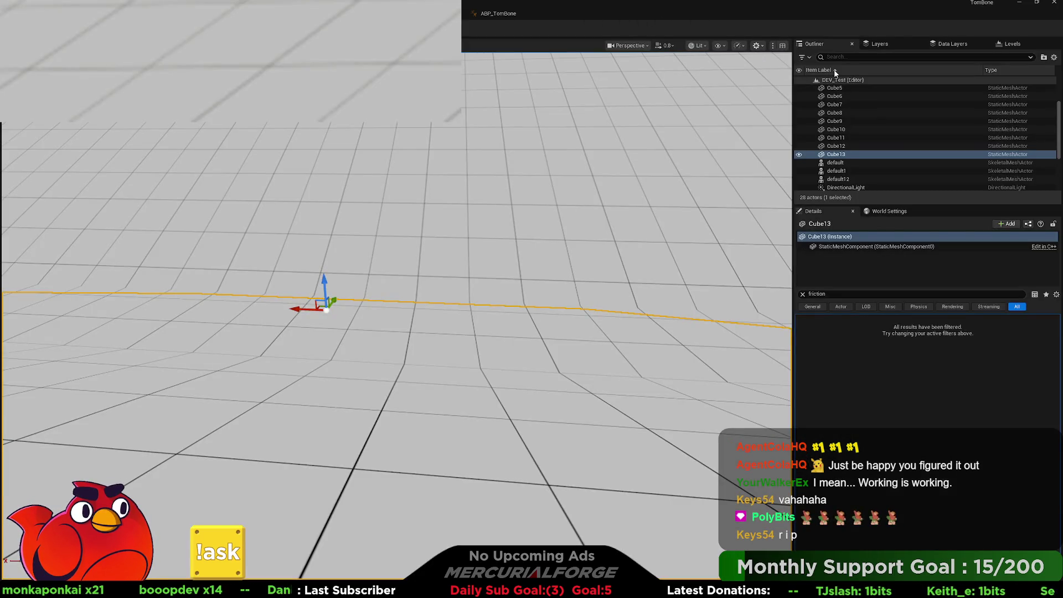
# Step: Select Cube4 and play-test by dashing, running, sliding and swerving the character
pyautogui.click(607, 79)
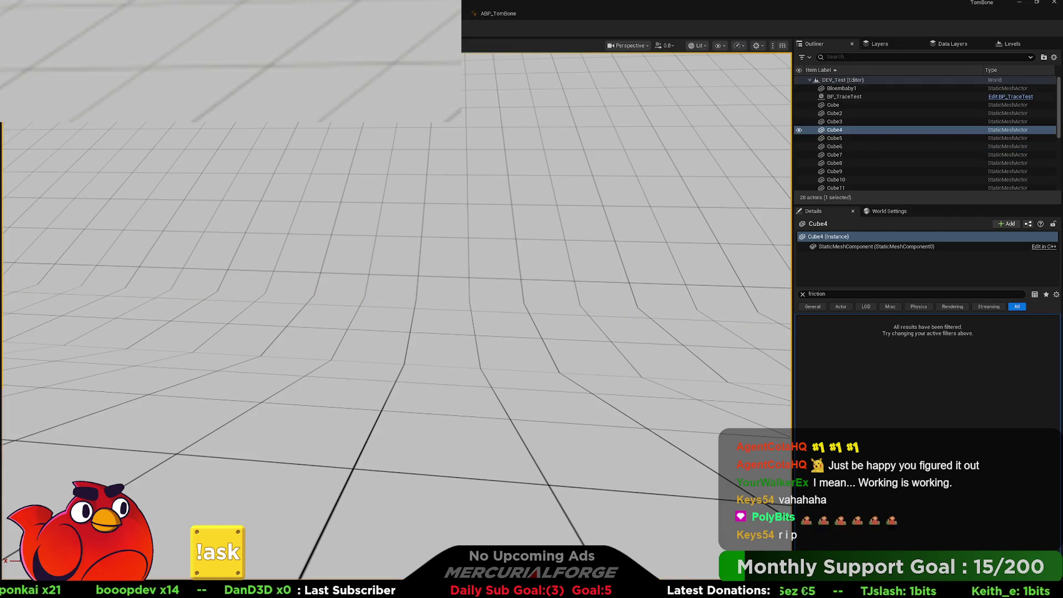
pyautogui.hotkey('alt', 'p')
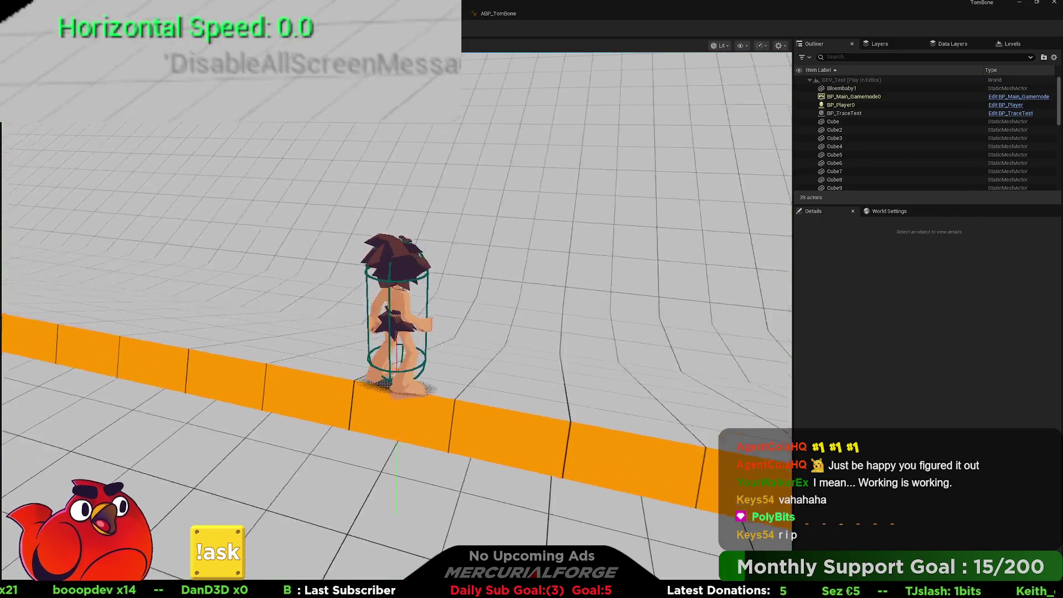
pyautogui.press('w')
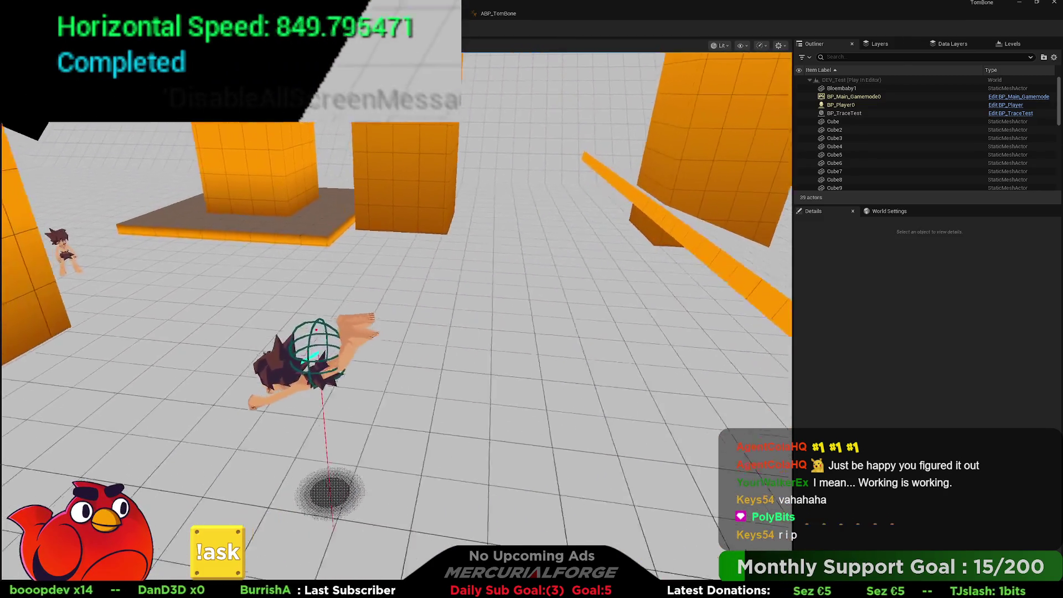
pyautogui.press('w')
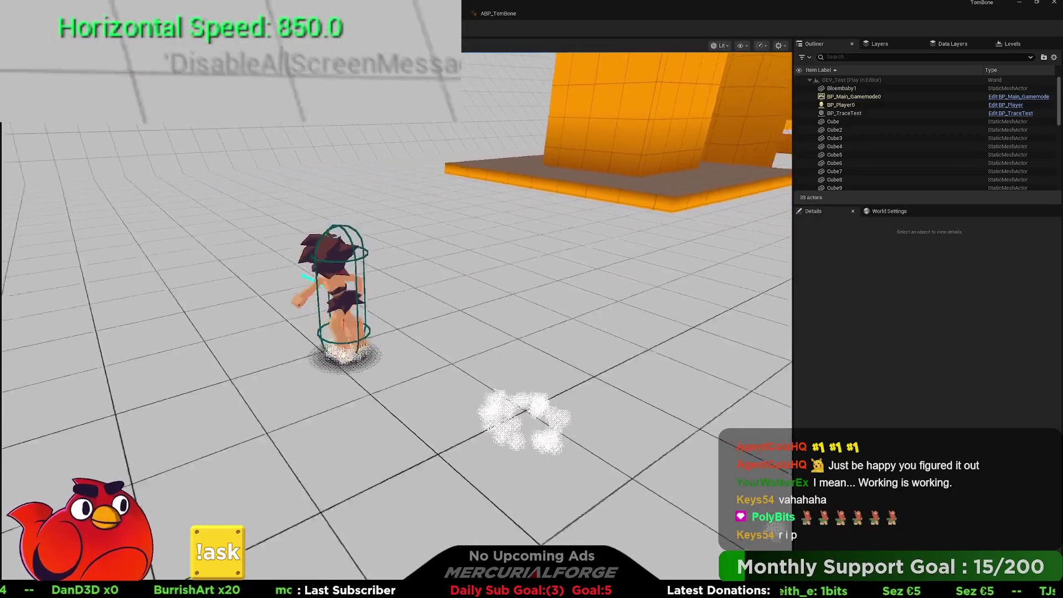
pyautogui.press('w')
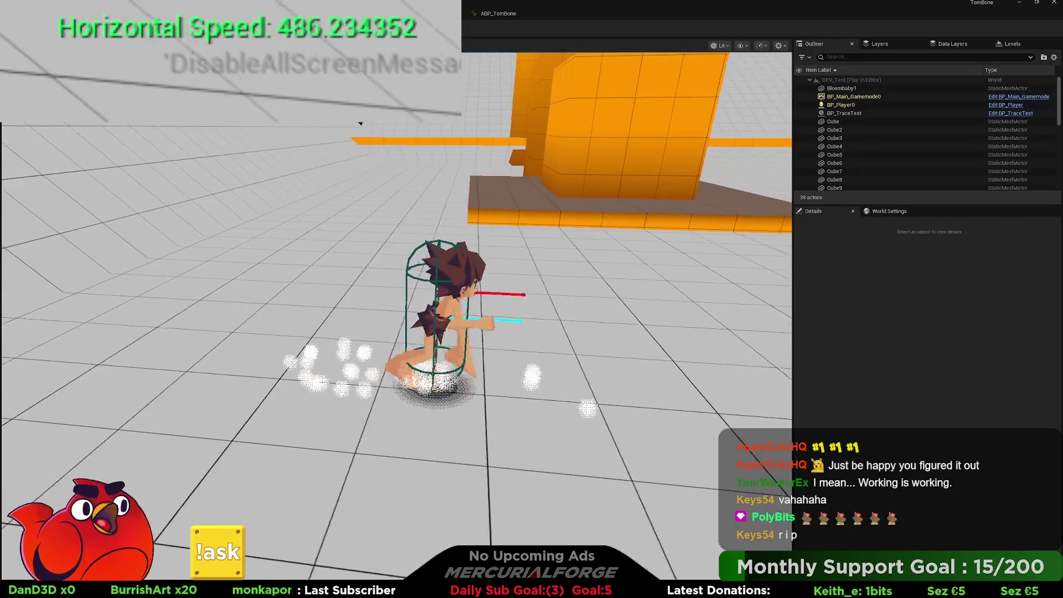
pyautogui.press('w')
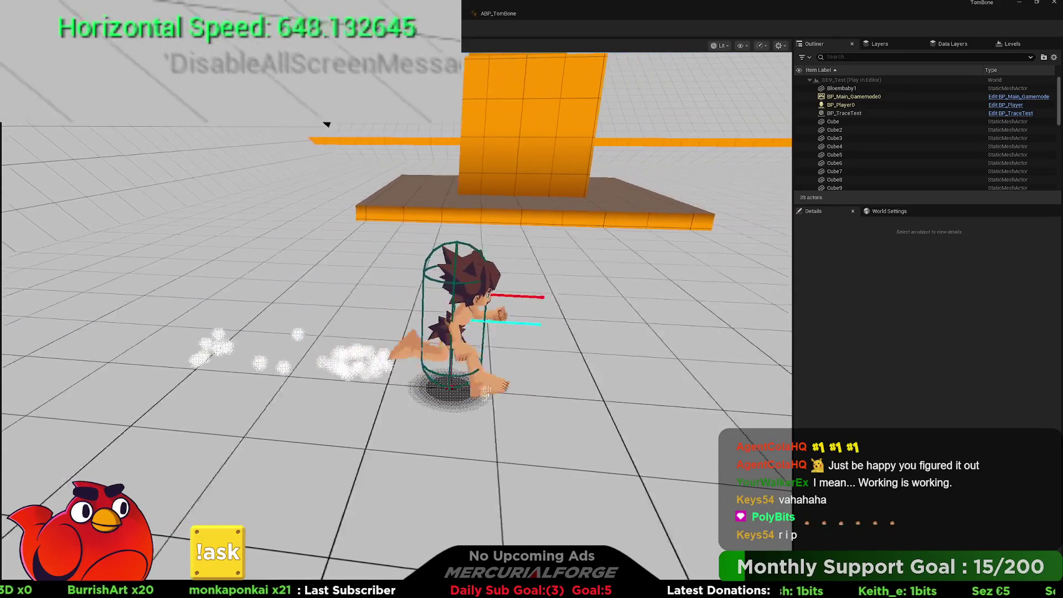
pyautogui.press('w')
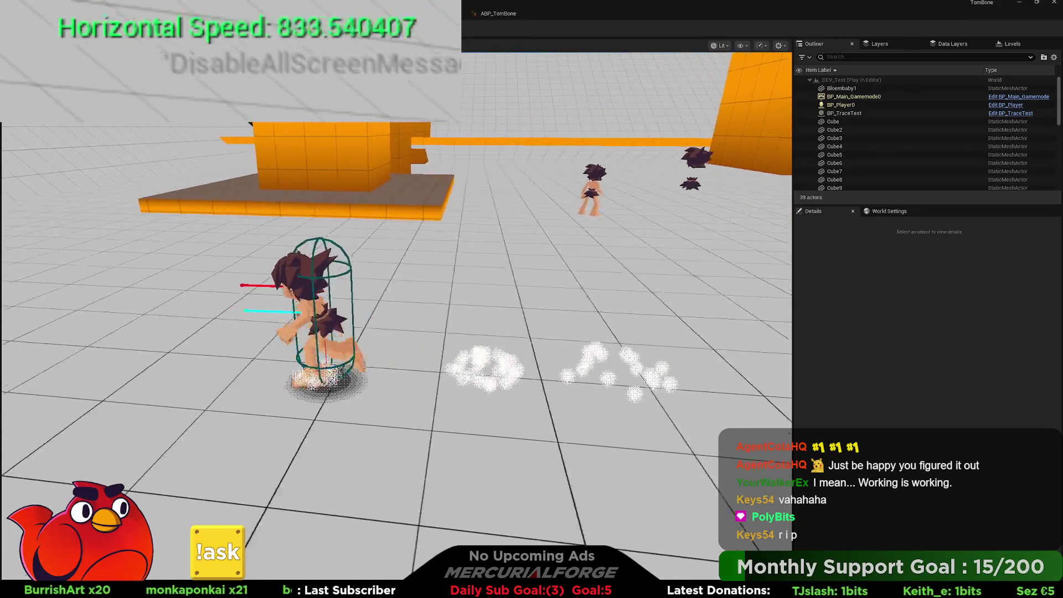
pyautogui.press('w')
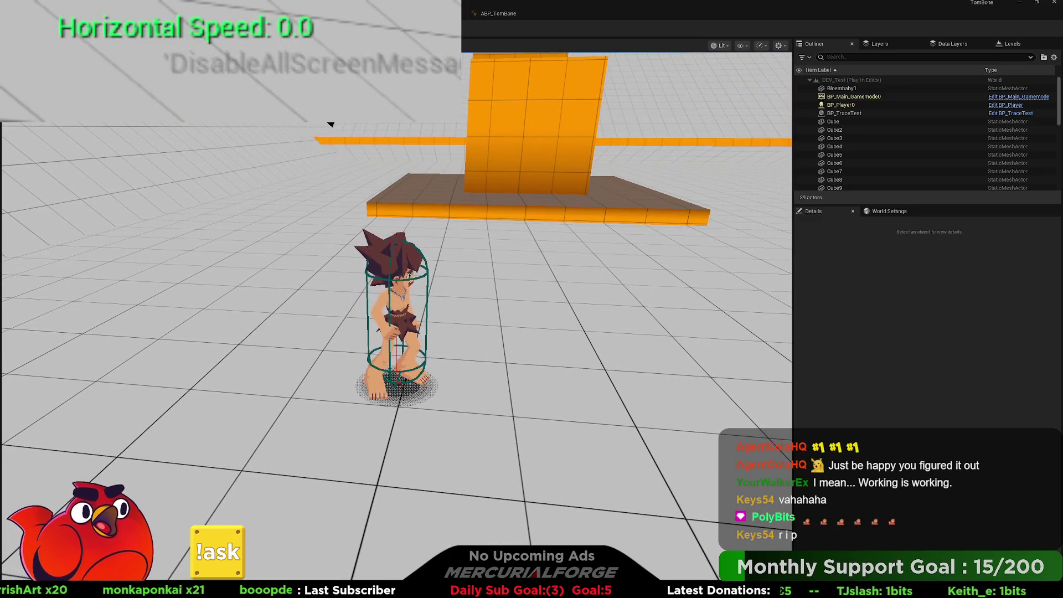
# Step: End the play-test and bring BP_Player's dot and Vector2D Length nodes into view
pyautogui.press('Escape')
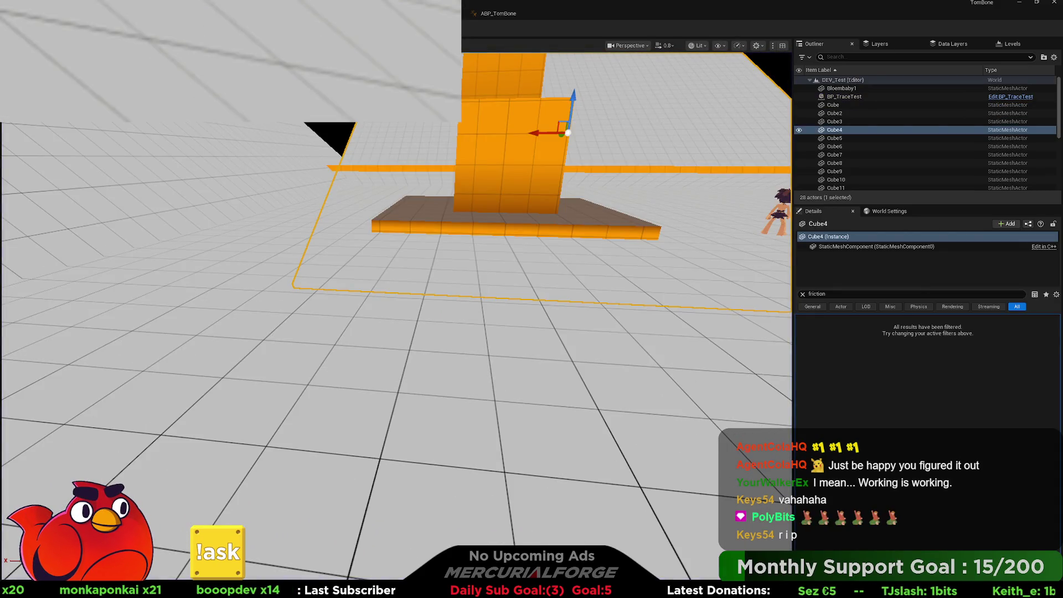
pyautogui.hotkey('alt', 'Tab')
pyautogui.moveTo(440, 341)
pyautogui.mouseDown()
pyautogui.moveTo(468, 316)
pyautogui.moveTo(398, 309)
pyautogui.mouseUp()
# Step: Set the speed comparison threshold to 50.0 and go back to the level
pyautogui.write('50')
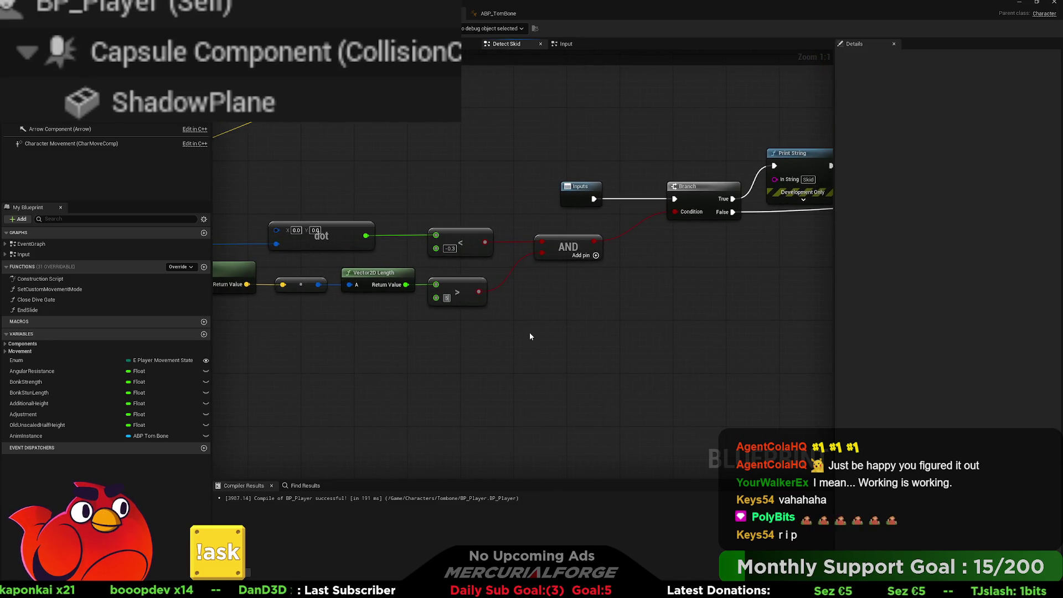
pyautogui.press('Return')
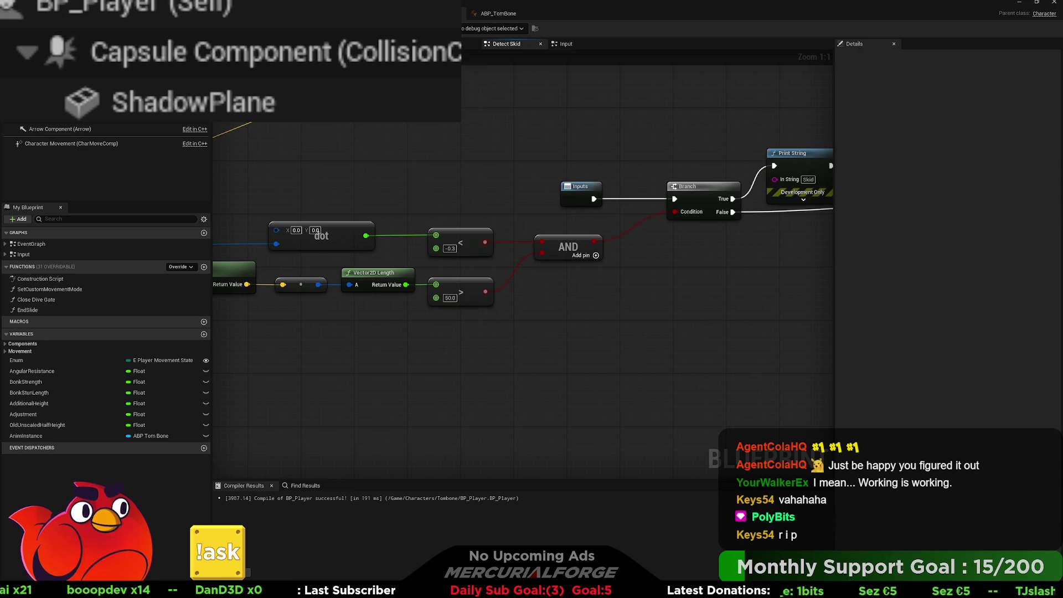
pyautogui.hotkey('alt', 'Tab')
# Step: Play-test the character running, turning past the platform and sliding, then stop
pyautogui.hotkey('alt', 'p')
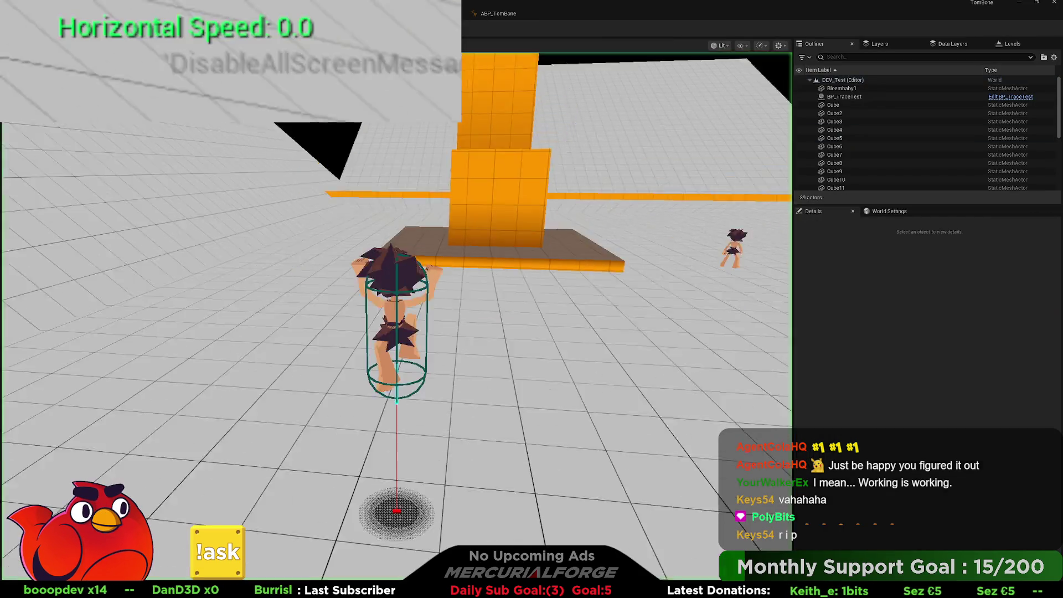
pyautogui.press('w')
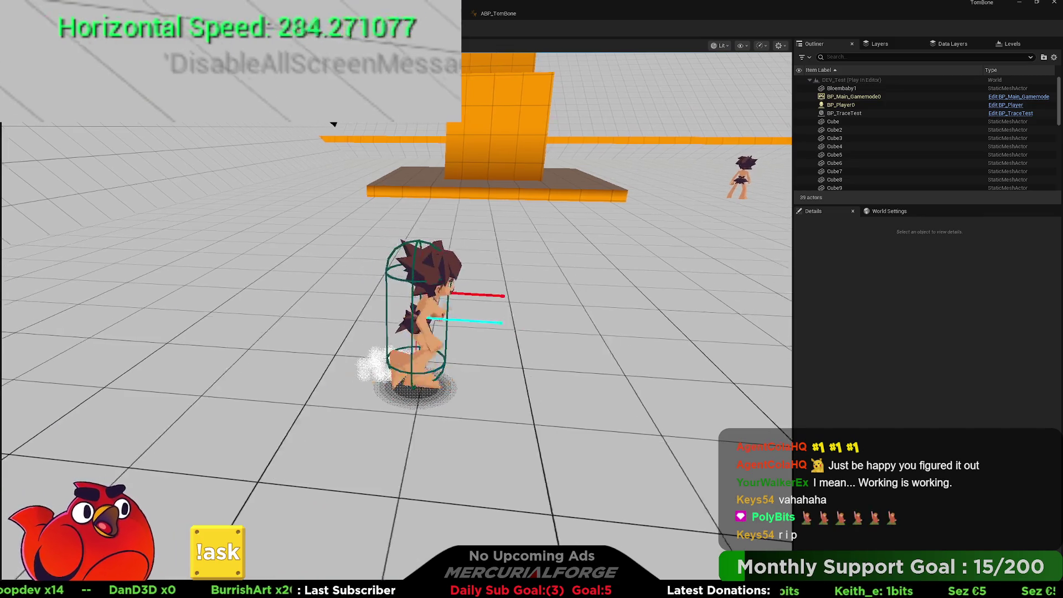
pyautogui.press('w')
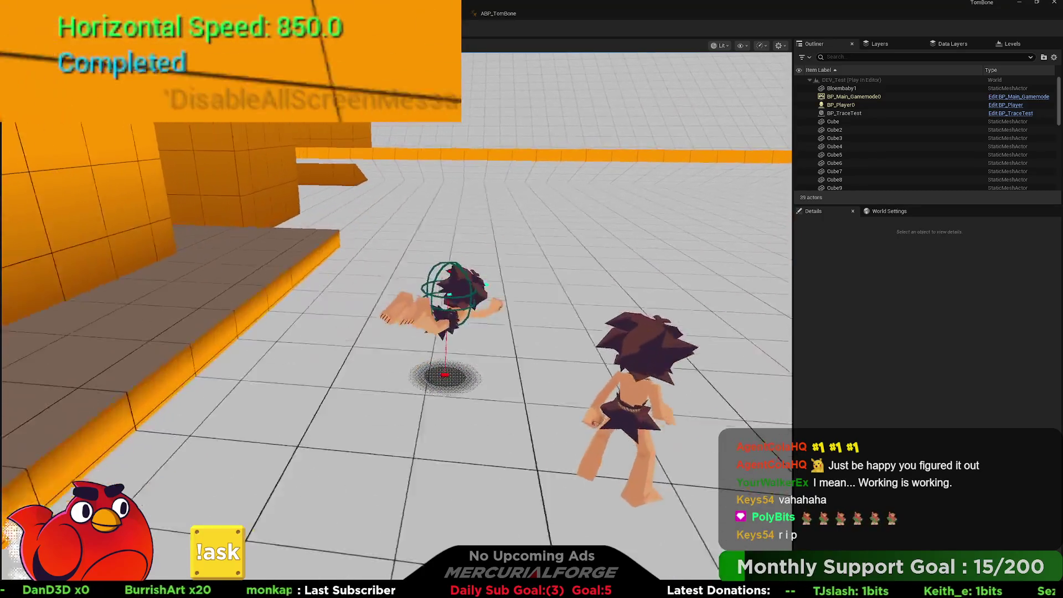
pyautogui.press('ctrl')
pyautogui.press('s')
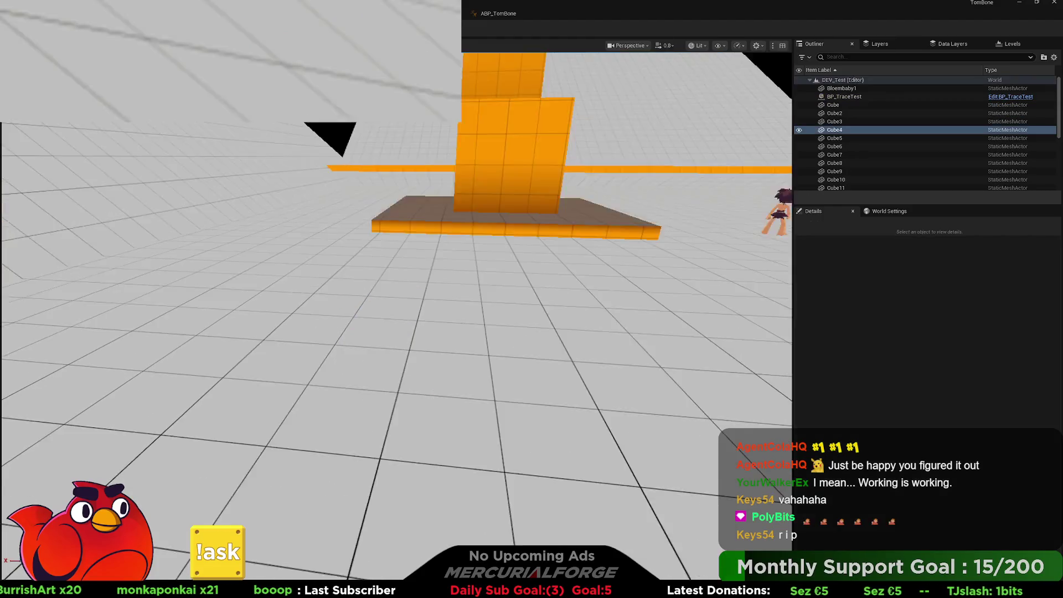
pyautogui.press('Escape')
# Step: Paste a Normalize node after Get Velocity and wire its Return Value into the Dot node's A pin
pyautogui.moveTo(294, 204)
pyautogui.mouseDown()
pyautogui.moveTo(469, 191)
pyautogui.moveTo(615, 219)
pyautogui.mouseUp()
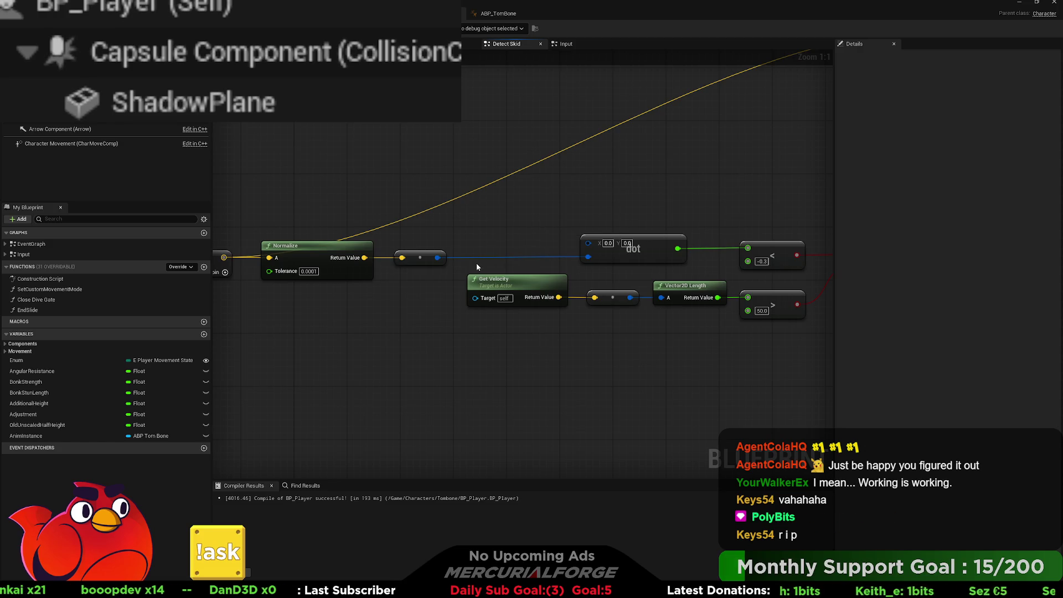
pyautogui.moveTo(480, 259)
pyautogui.mouseDown()
pyautogui.moveTo(782, 233)
pyautogui.moveTo(290, 257)
pyautogui.mouseUp()
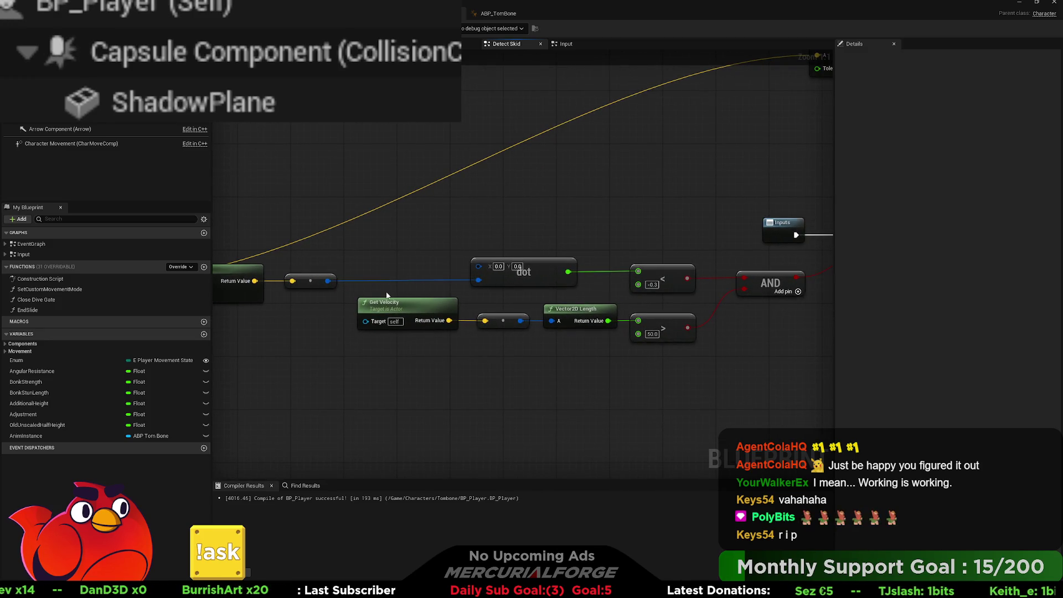
pyautogui.moveTo(531, 347); pyautogui.dragTo(348, 292)
pyautogui.moveTo(439, 311)
pyautogui.mouseDown()
pyautogui.moveTo(385, 311)
pyautogui.moveTo(486, 310)
pyautogui.moveTo(467, 335)
pyautogui.moveTo(554, 336)
pyautogui.mouseUp()
pyautogui.moveTo(476, 330); pyautogui.dragTo(402, 334)
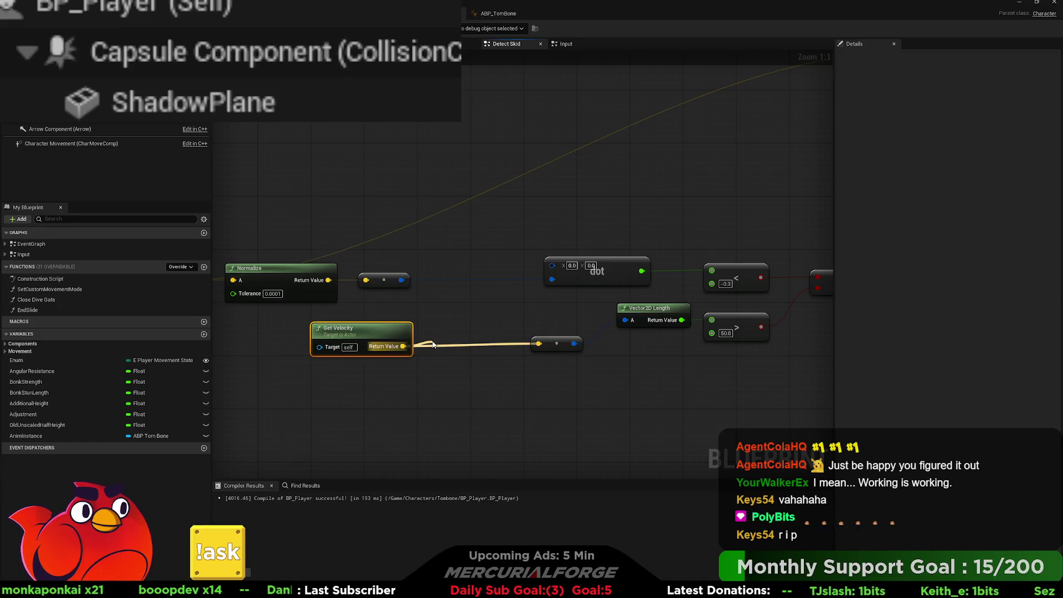
pyautogui.hotkey('ctrl', 'v')
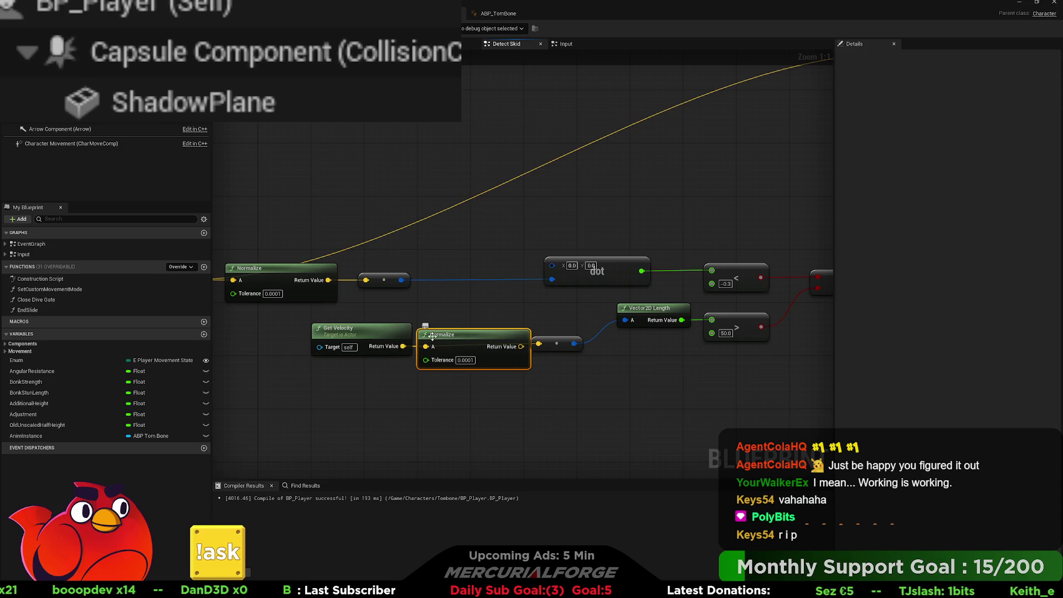
pyautogui.moveTo(354, 330); pyautogui.dragTo(321, 330)
pyautogui.moveTo(480, 348)
pyautogui.mouseDown()
pyautogui.moveTo(450, 343)
pyautogui.moveTo(452, 310)
pyautogui.mouseUp()
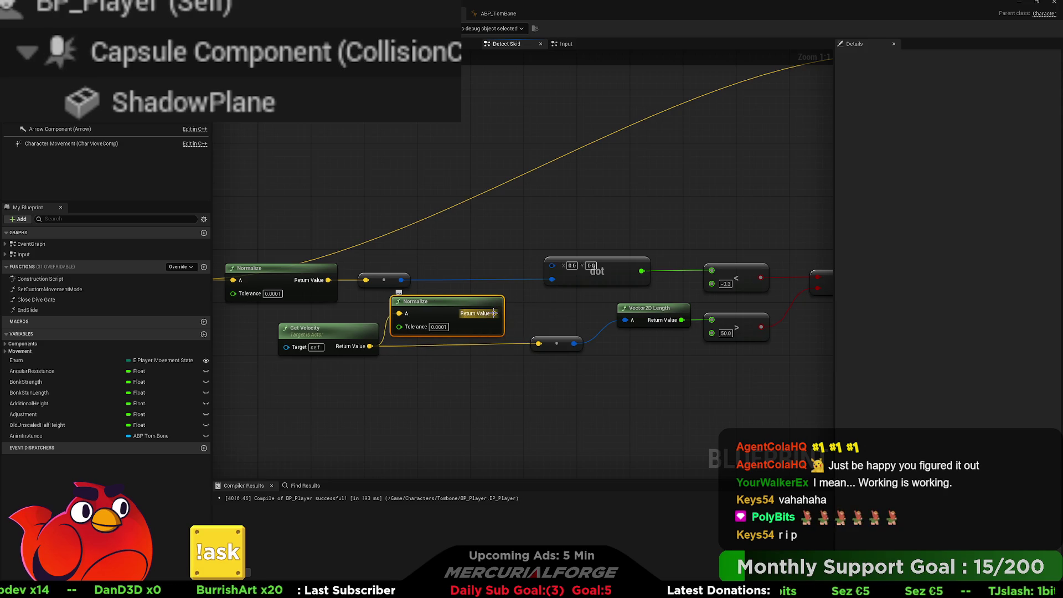
pyautogui.moveTo(549, 267); pyautogui.dragTo(551, 266)
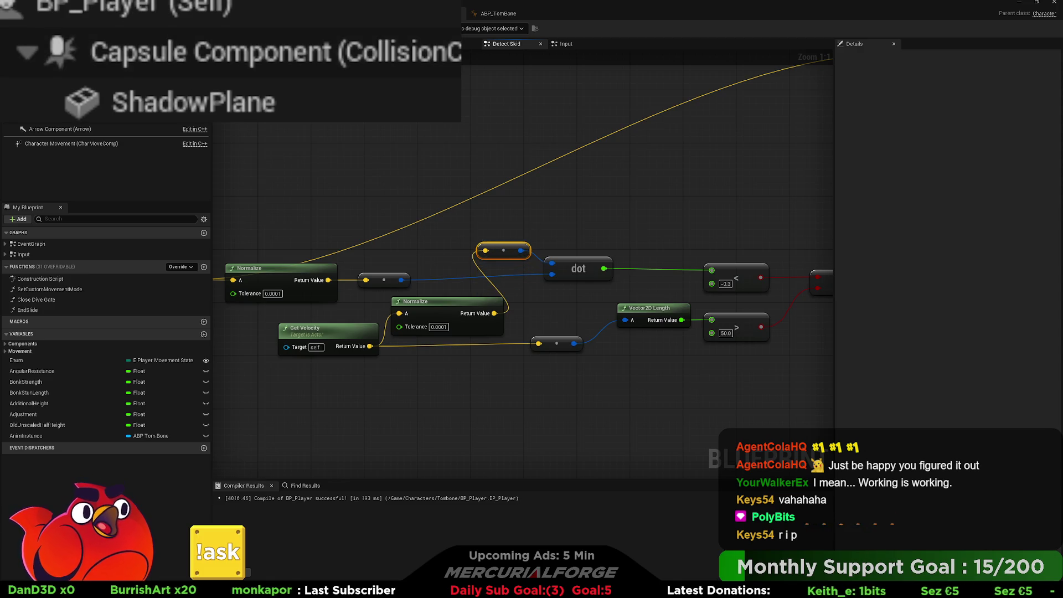
pyautogui.hotkey('alt', 'Tab')
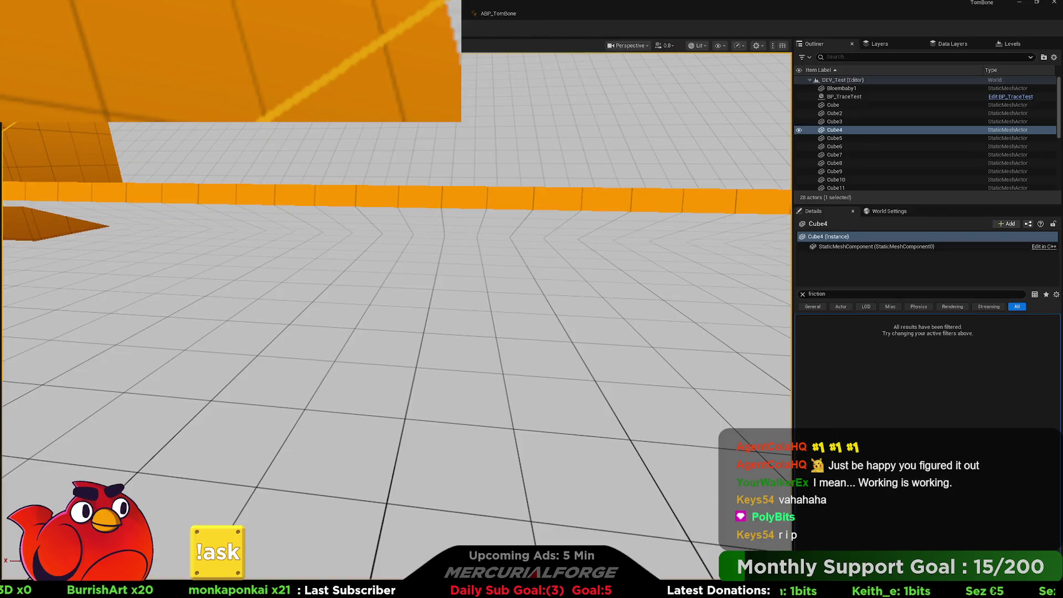
# Step: Play-test the Skid print, then change the > node's speed threshold to 250 and then 350
pyautogui.hotkey('alt', 'p')
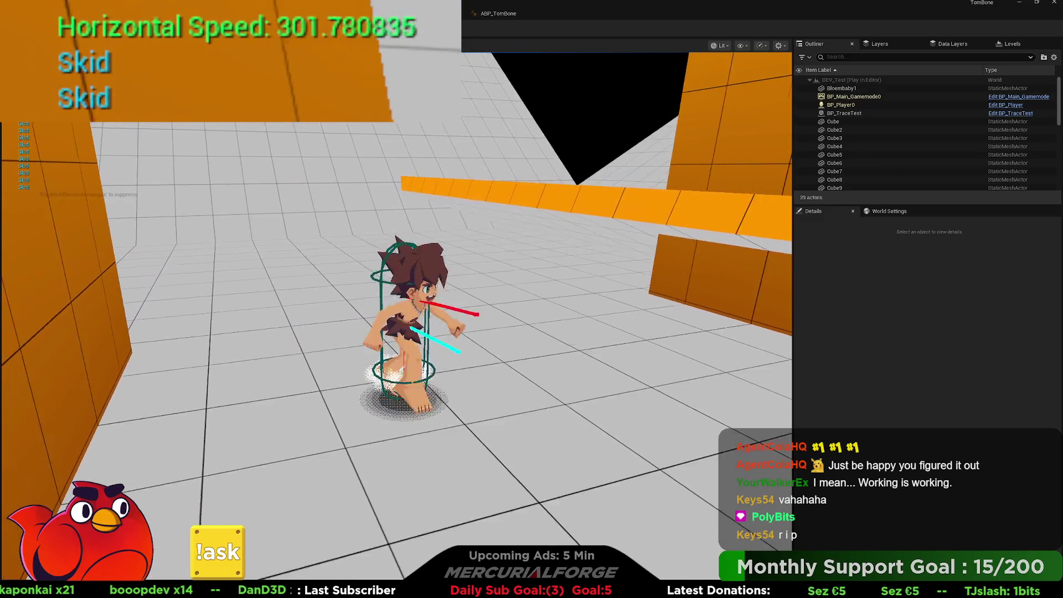
pyautogui.press('Escape')
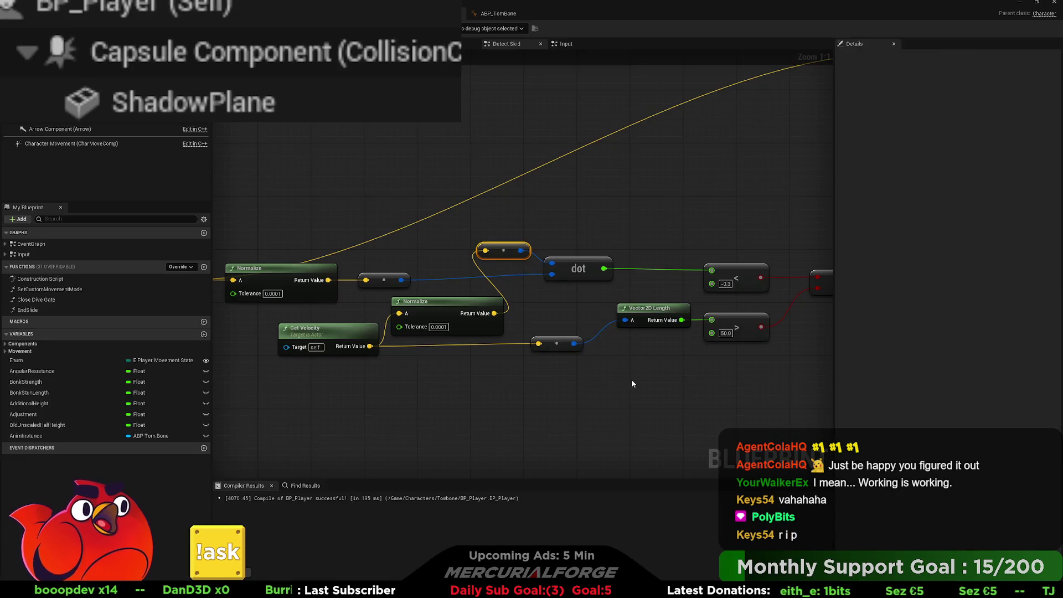
pyautogui.moveTo(631, 379)
pyautogui.mouseDown()
pyautogui.moveTo(576, 315)
pyautogui.moveTo(432, 303)
pyautogui.mouseUp()
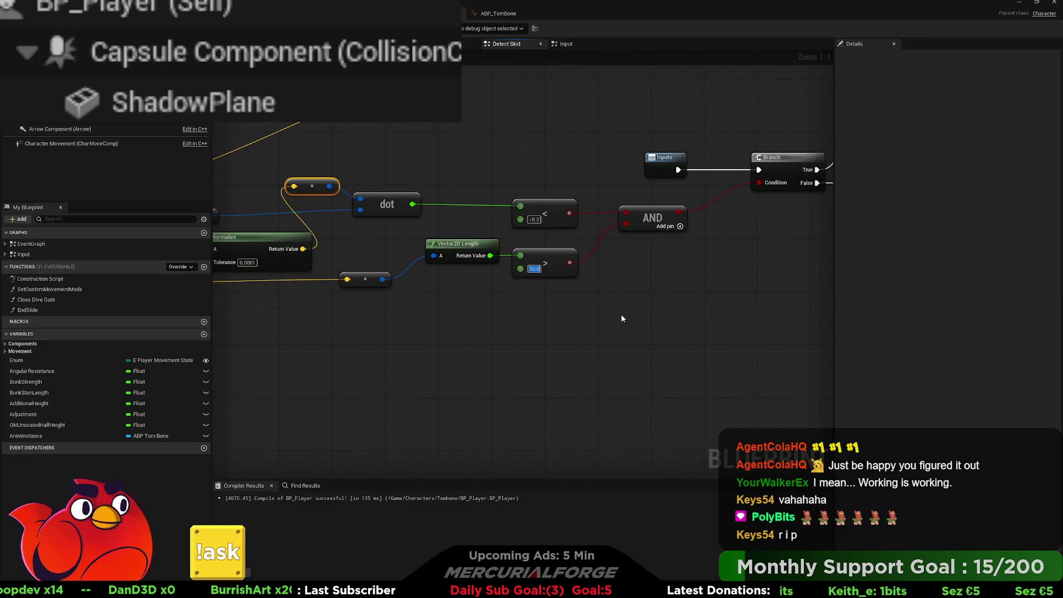
pyautogui.write('250')
pyautogui.press('Return')
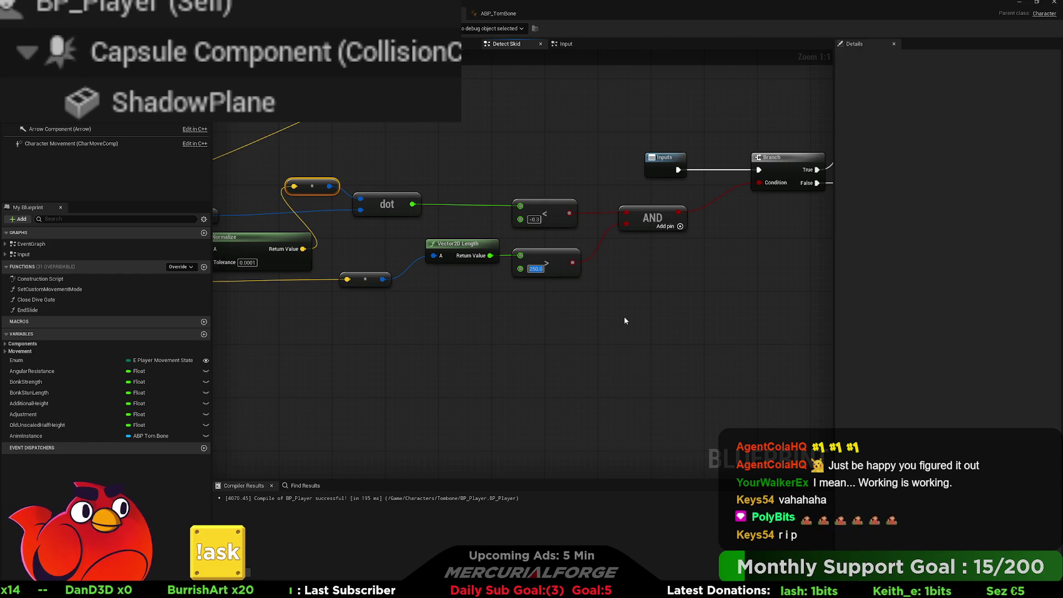
pyautogui.write('350')
pyautogui.press('Return')
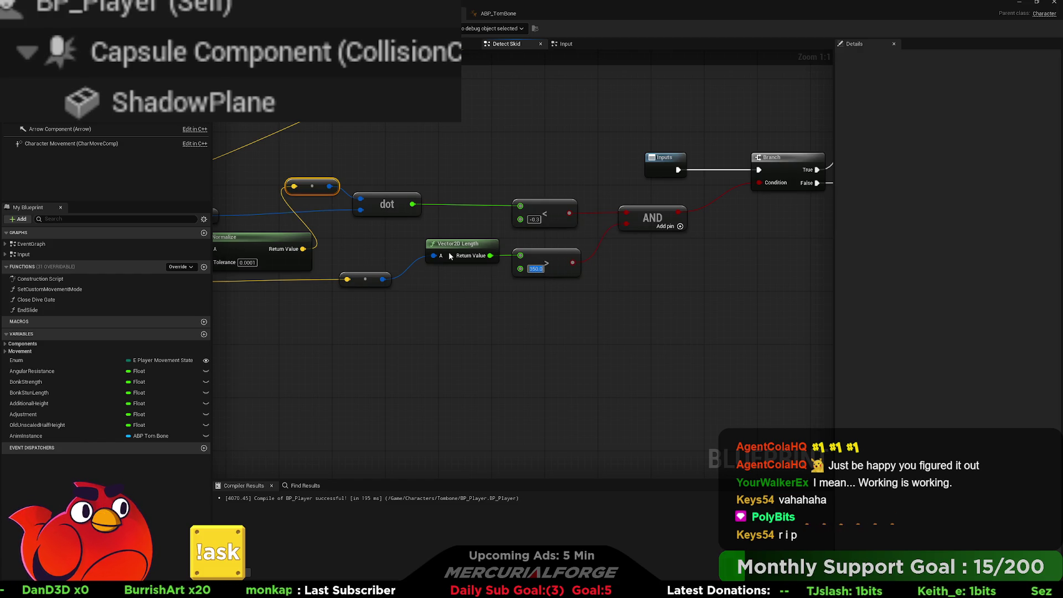
# Step: Play-test by running and reversing direction with W, S, A and D to trigger skids
pyautogui.hotkey('alt', 'Tab')
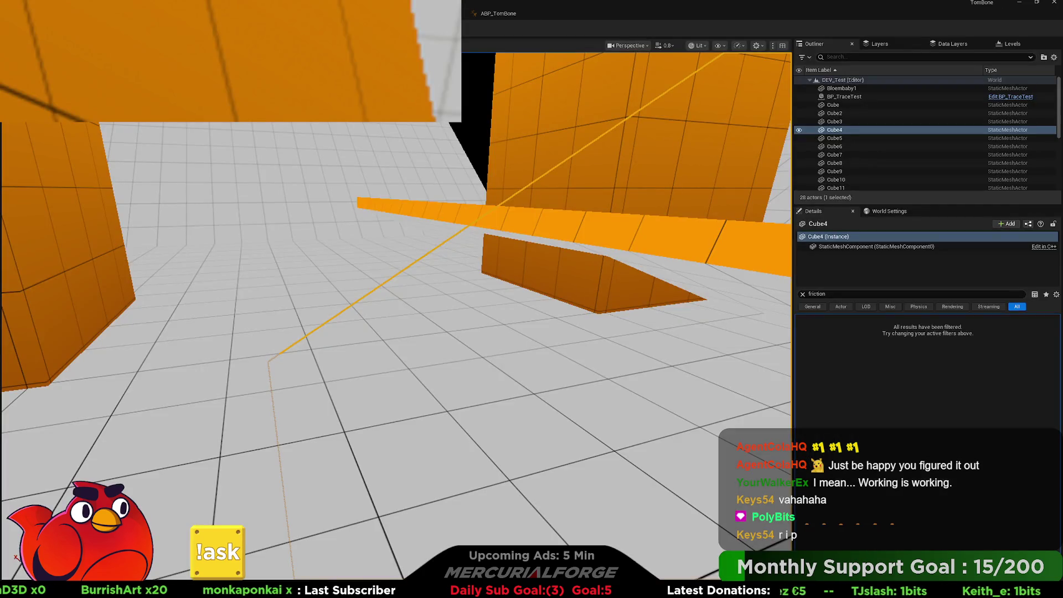
pyautogui.hotkey('alt', 'p')
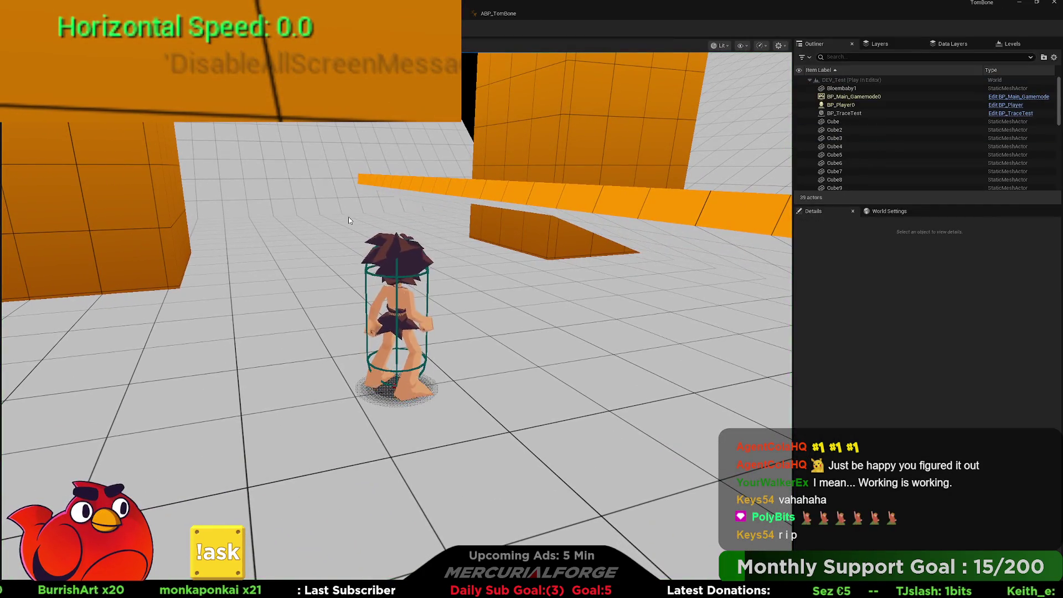
pyautogui.click(348, 217)
pyautogui.press('w')
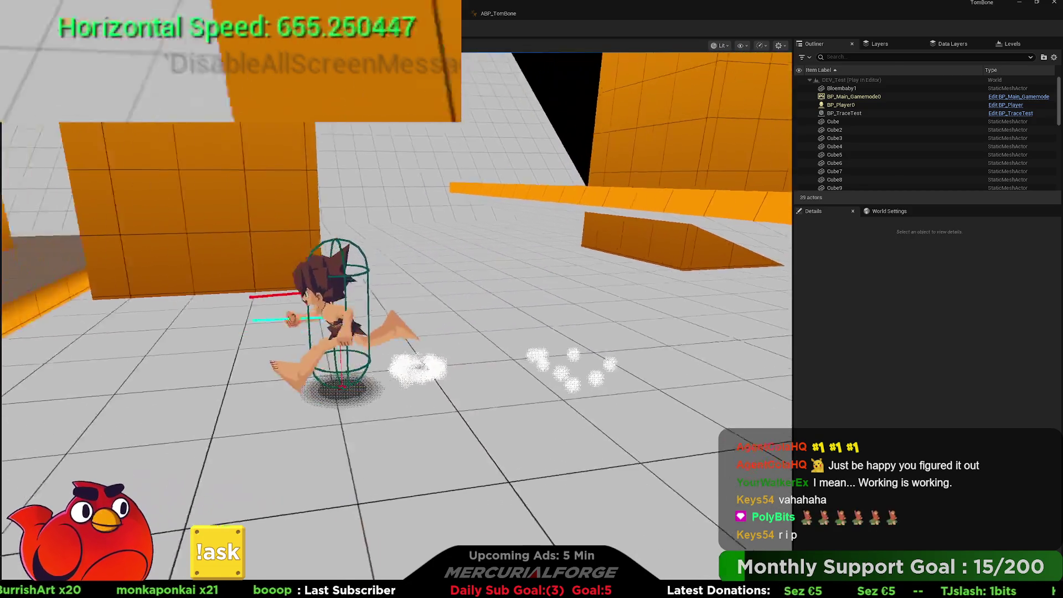
pyautogui.press('s')
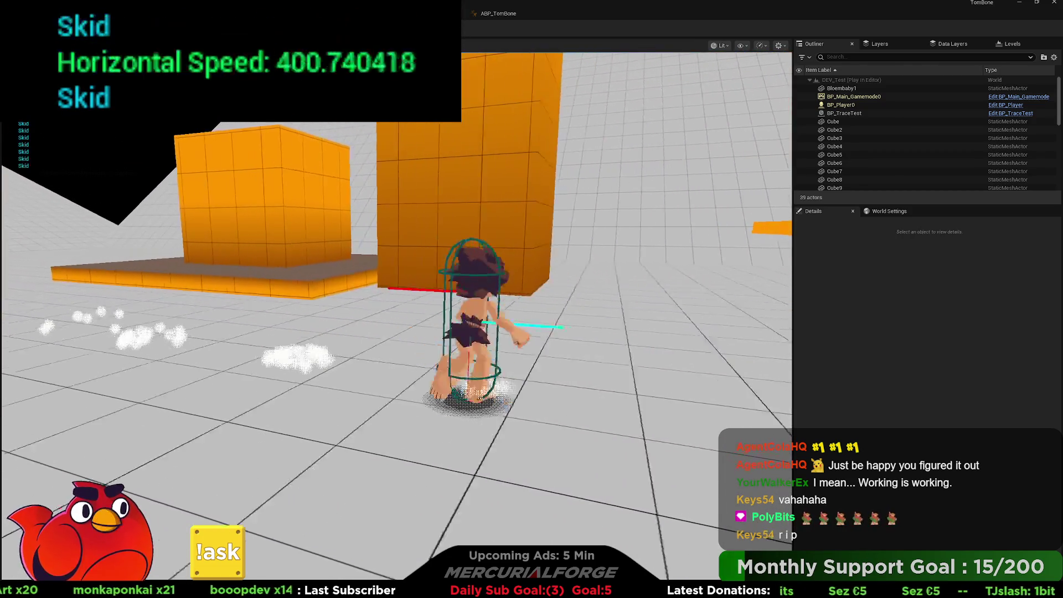
pyautogui.press('s')
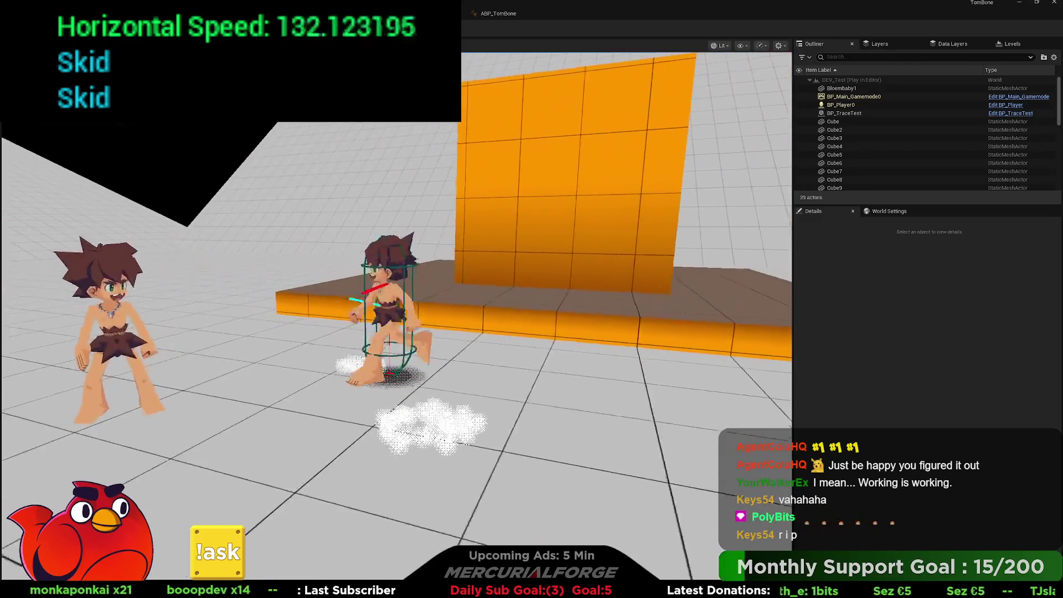
pyautogui.press('w')
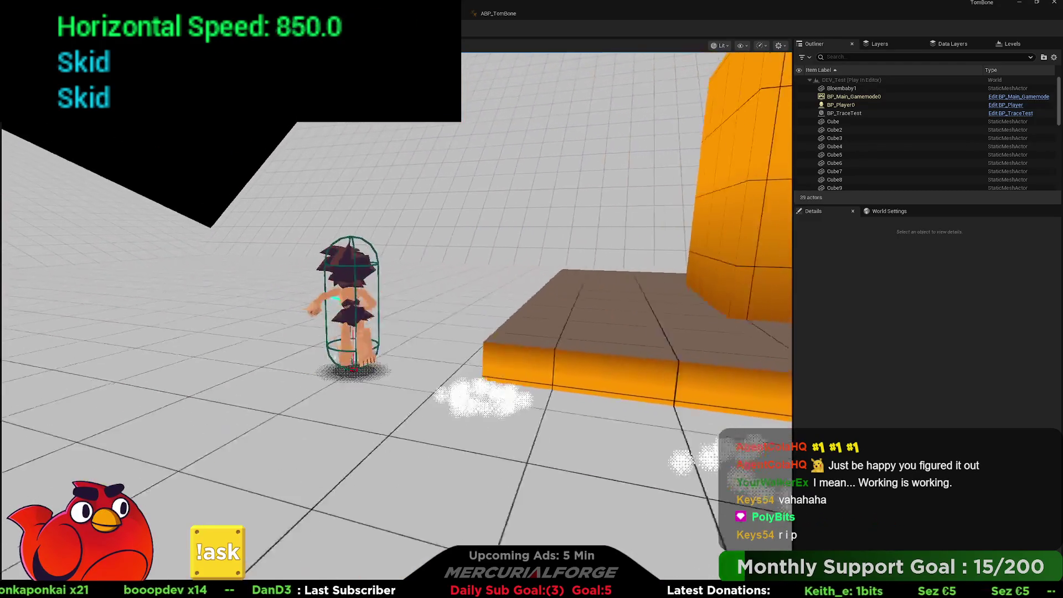
pyautogui.press('s')
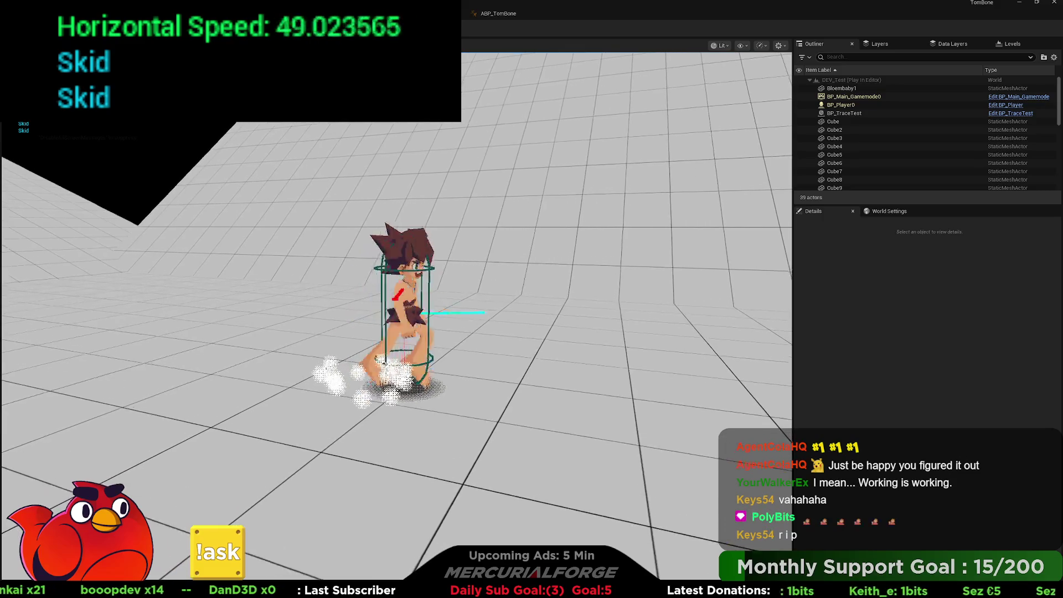
pyautogui.press('a')
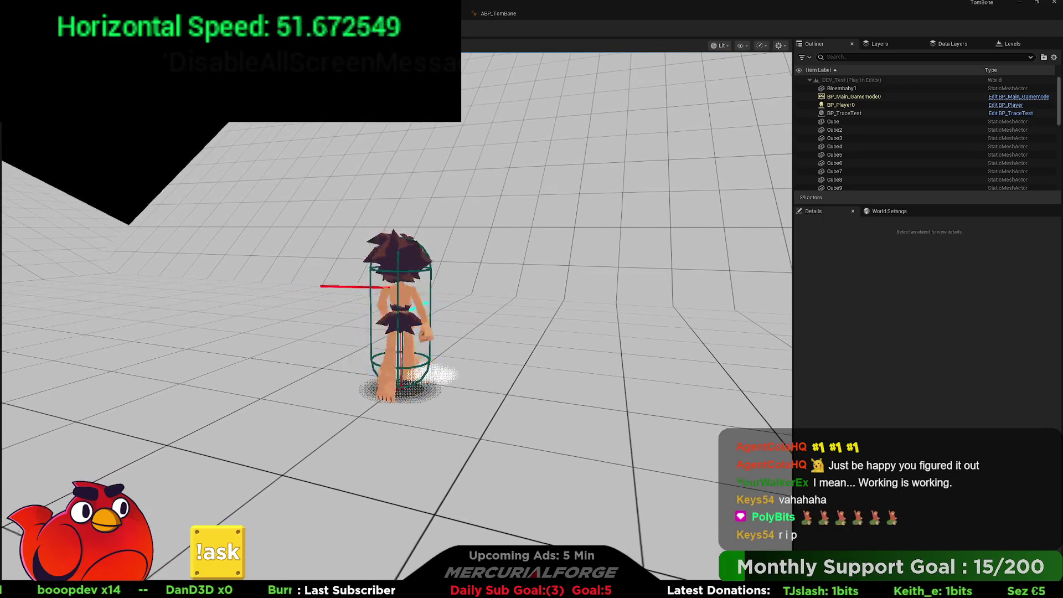
pyautogui.press('w')
pyautogui.press('d')
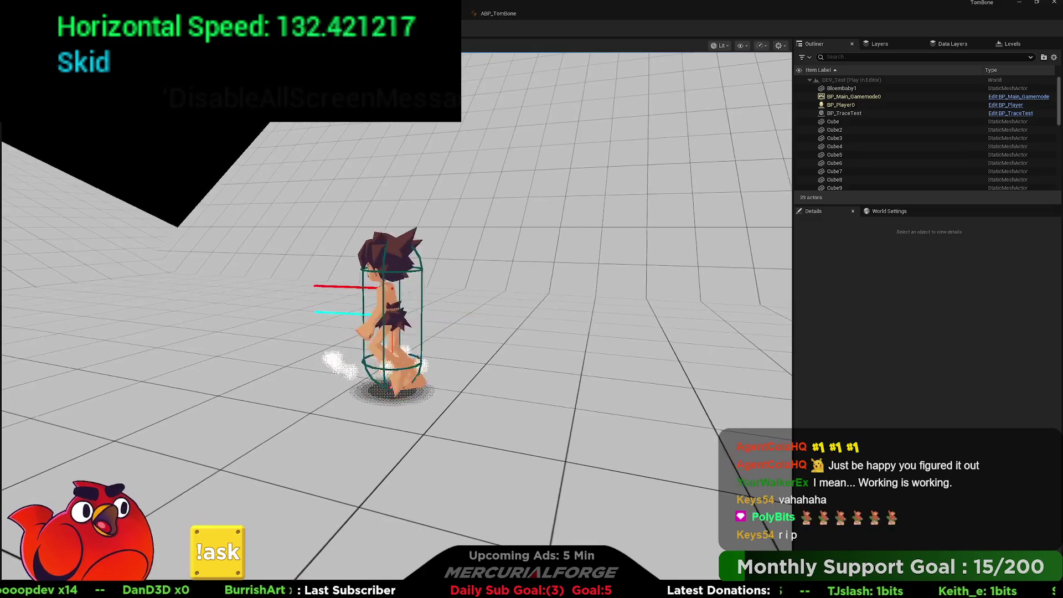
pyautogui.press('a')
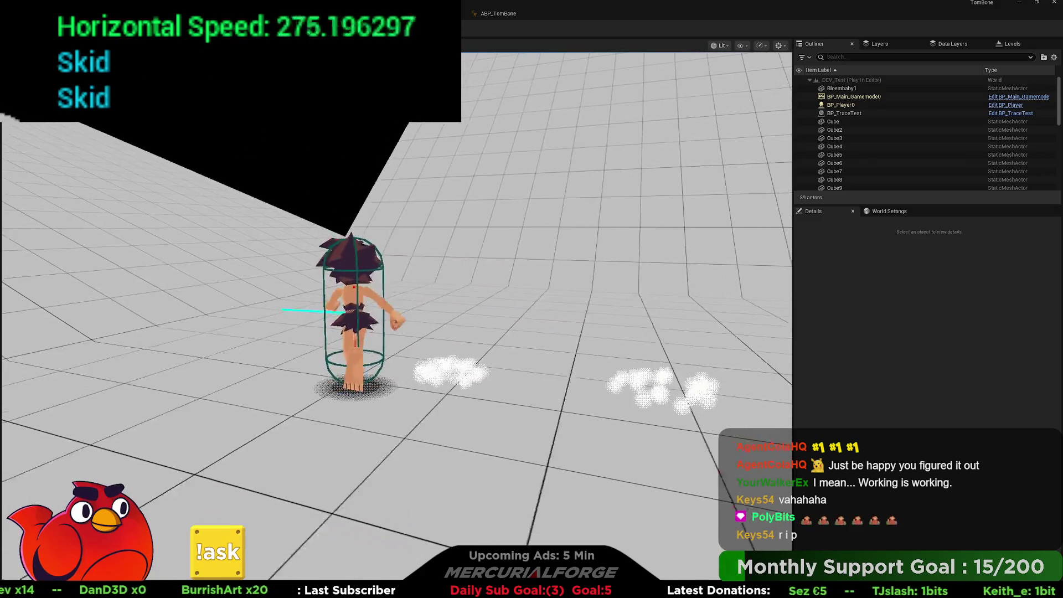
pyautogui.press('Escape')
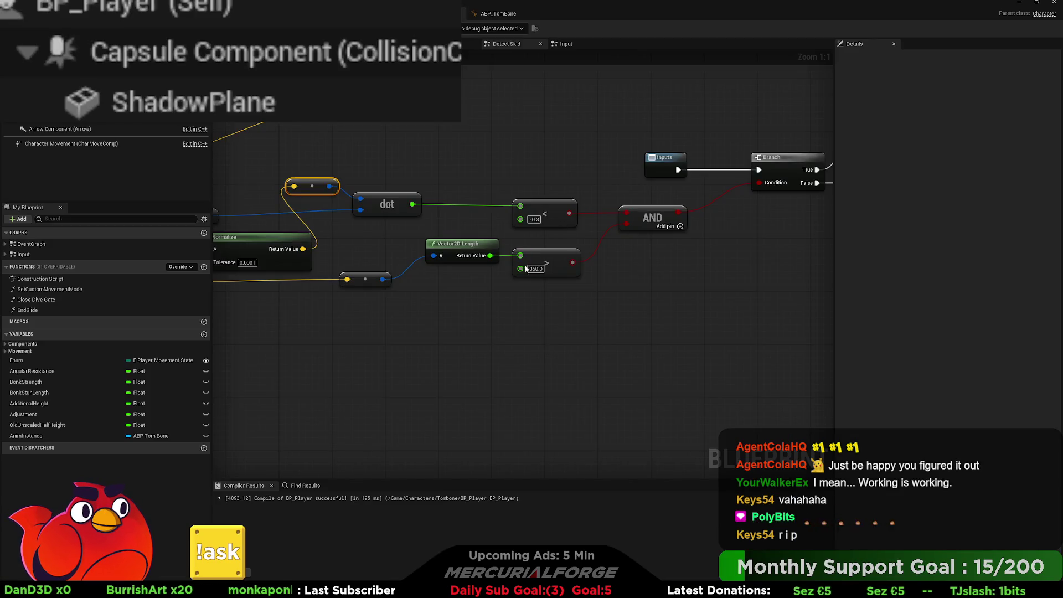
# Step: Change the > node's minimum speed threshold to 550
pyautogui.click(525, 269)
pyautogui.write('5')
pyautogui.press('Return')
pyautogui.write('50')
pyautogui.press('Return')
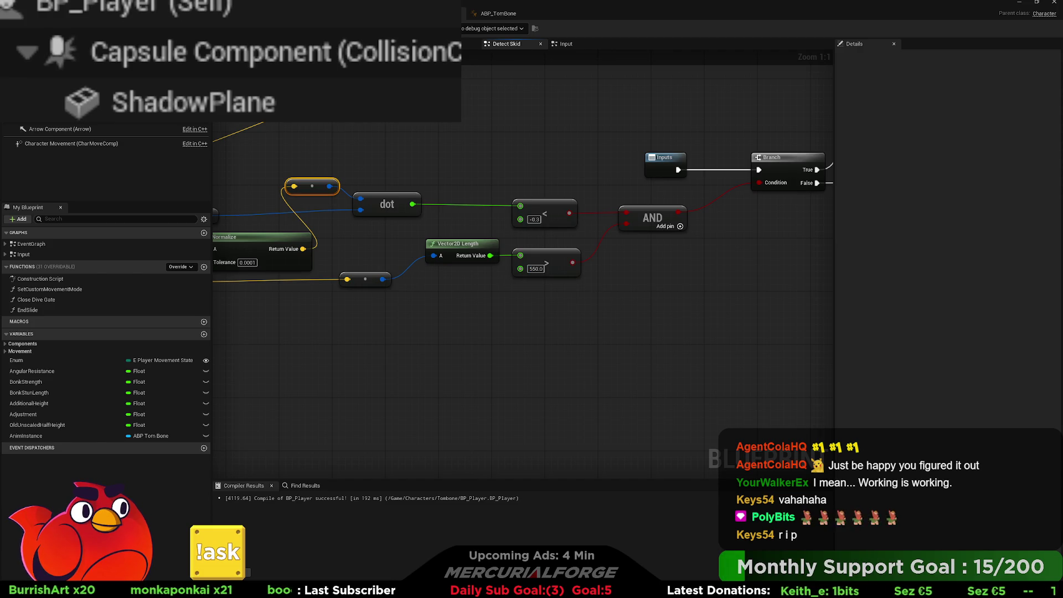
pyautogui.hotkey('alt', 'Tab')
# Step: Play the level and run, reverse and belly-slide the character to trigger Skid messages
pyautogui.hotkey('alt', 'p')
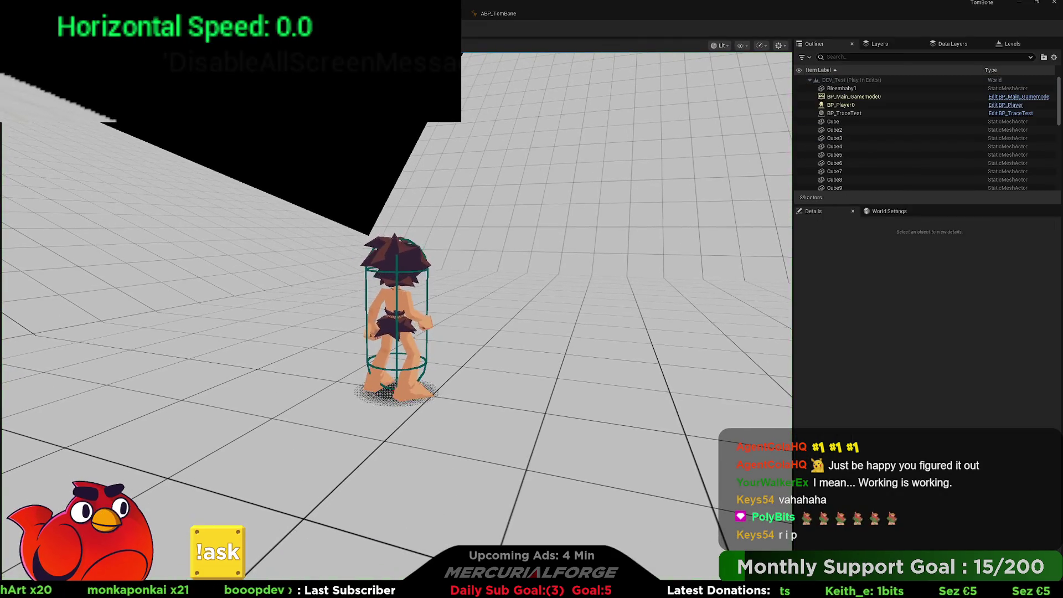
pyautogui.press('w')
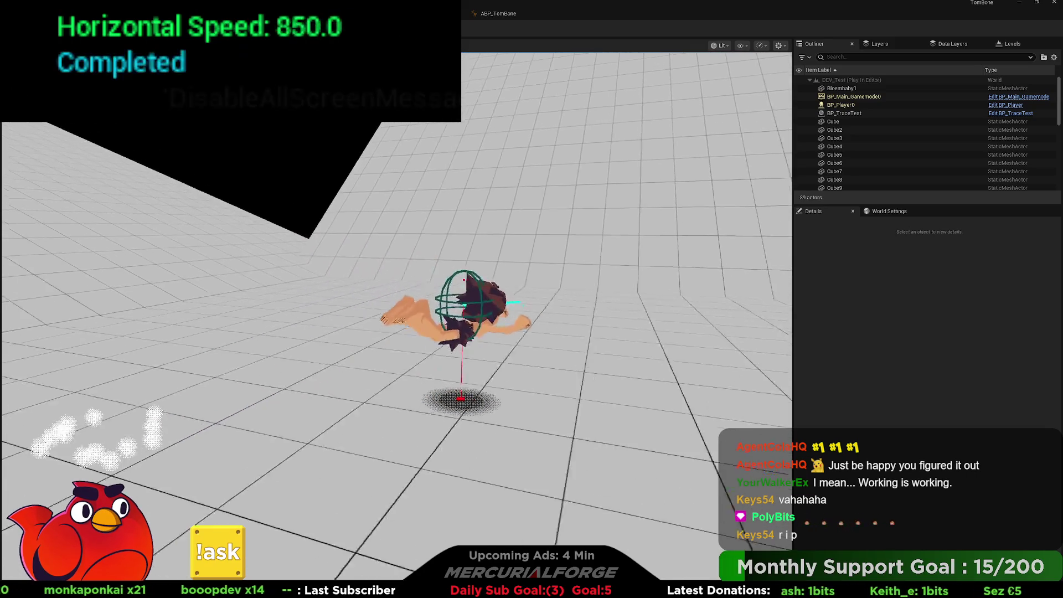
pyautogui.press('w')
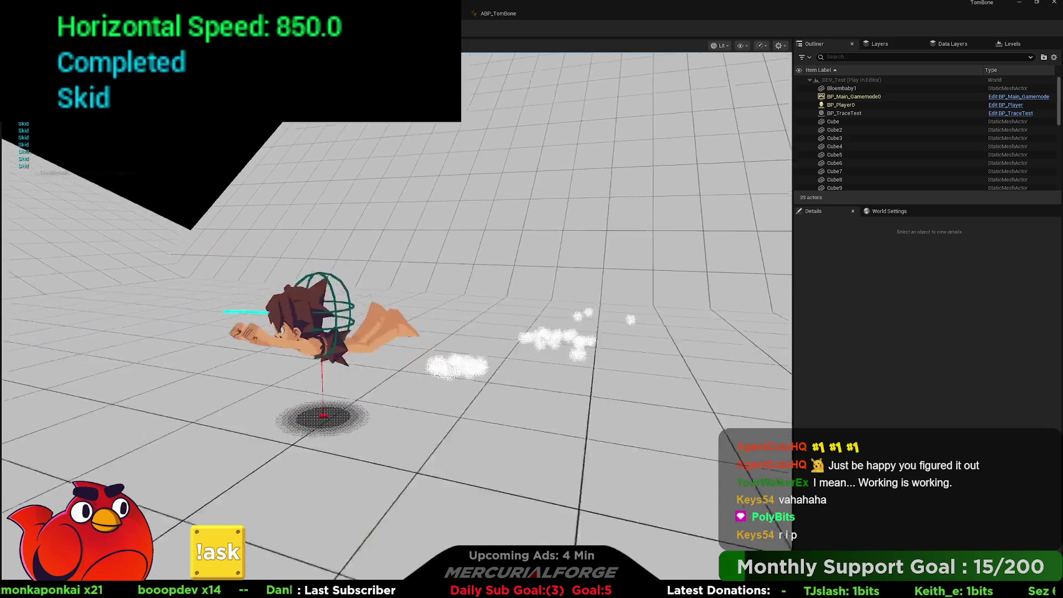
pyautogui.press('w')
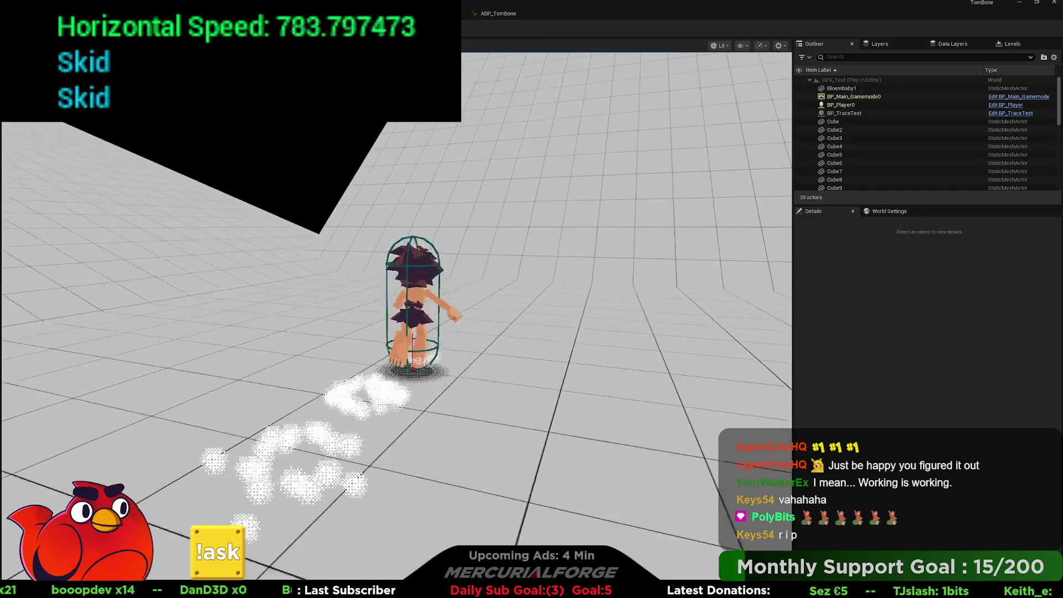
pyautogui.press('s')
pyautogui.press('w')
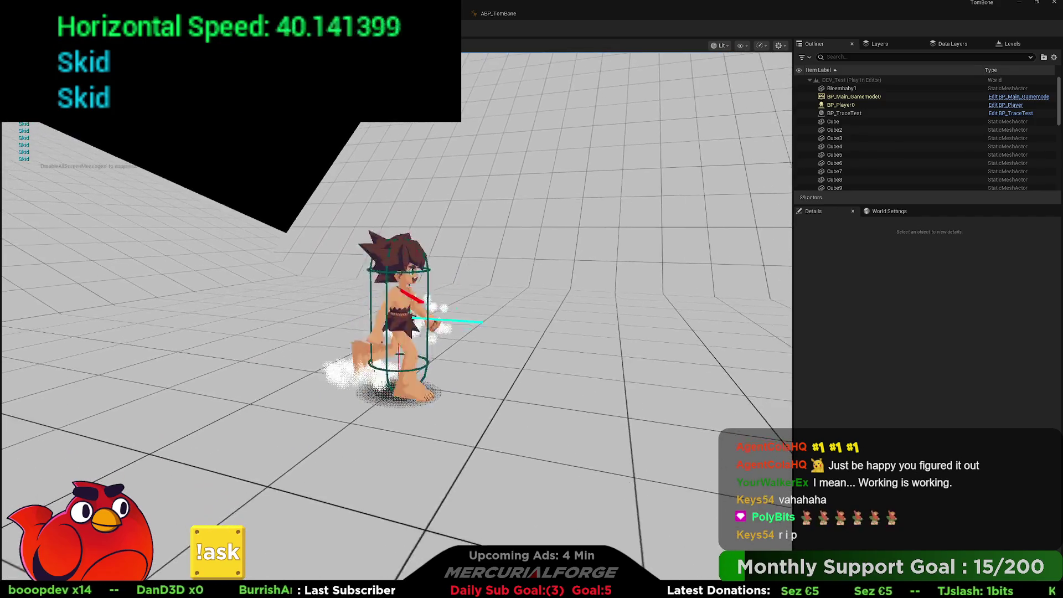
pyautogui.press('a')
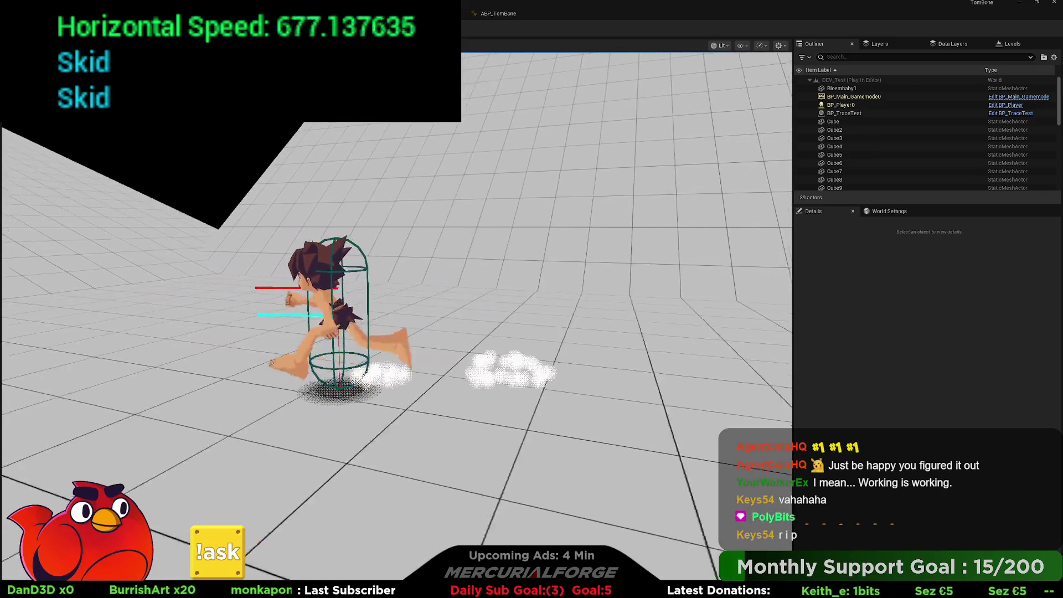
pyautogui.press('w')
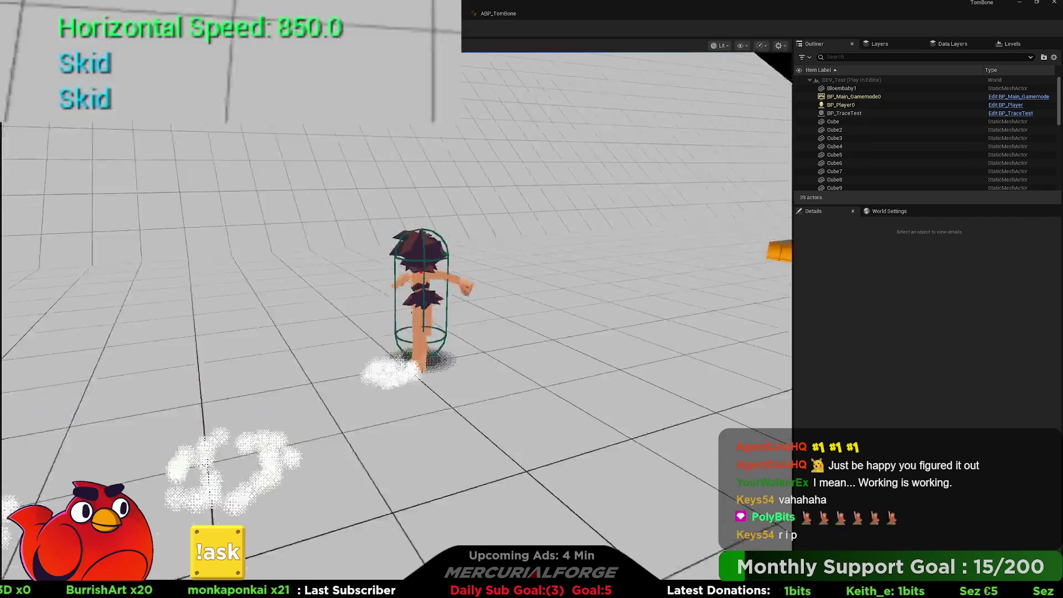
pyautogui.press('ctrl')
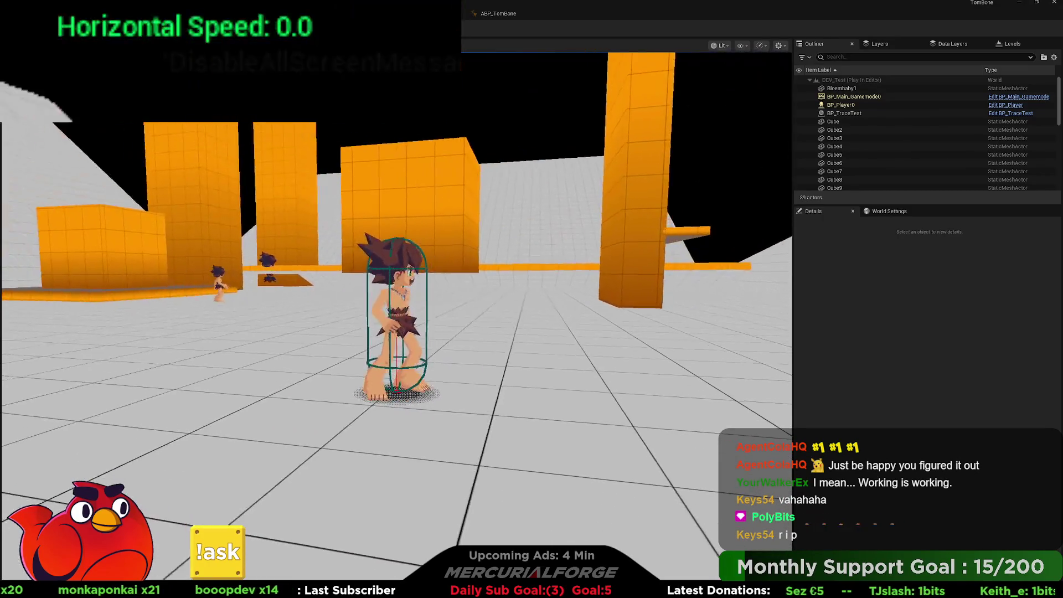
pyautogui.press('w')
pyautogui.press('s')
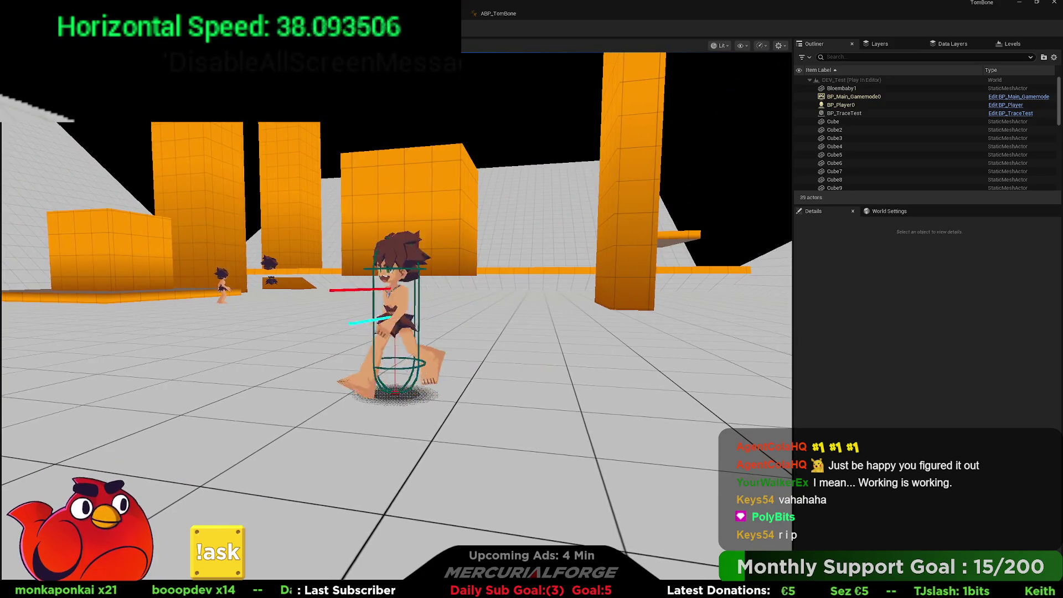
pyautogui.press('a')
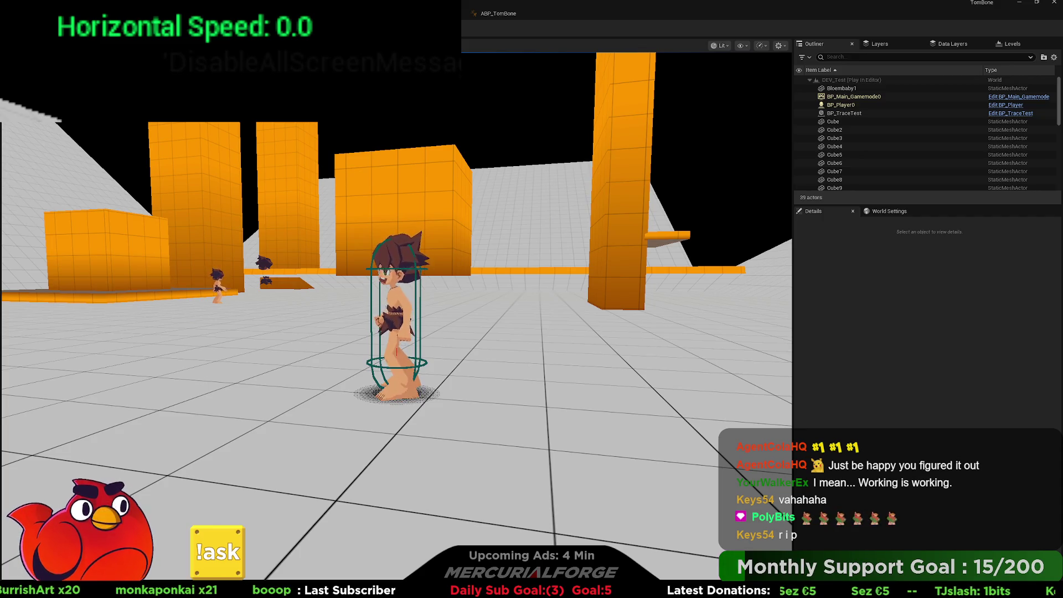
# Step: Jump, dash back and forth and dive along the wall, then stop the play session
pyautogui.click(965, 337)
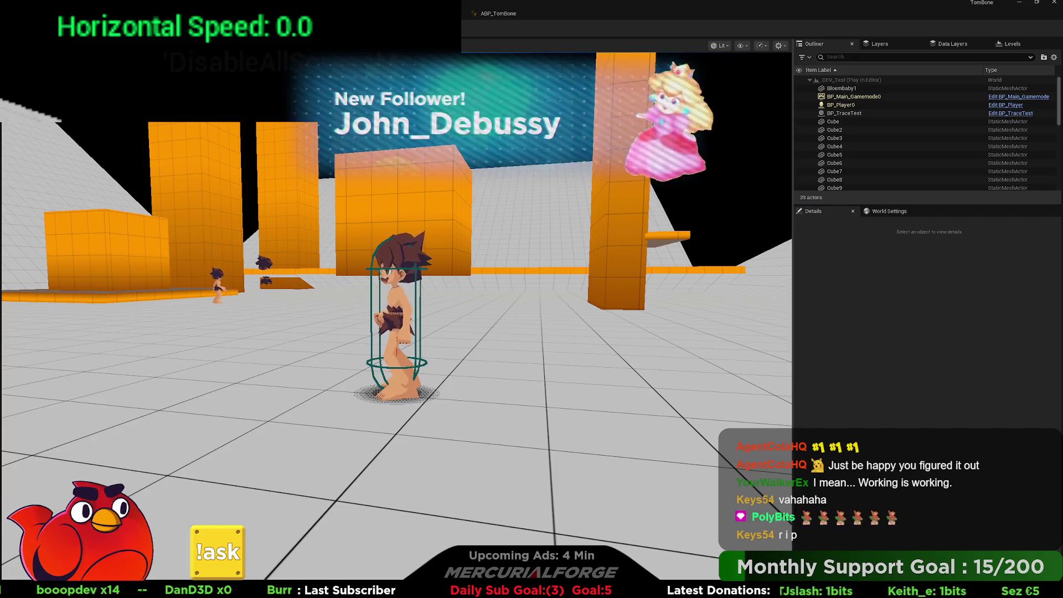
pyautogui.press('space')
pyautogui.press('w')
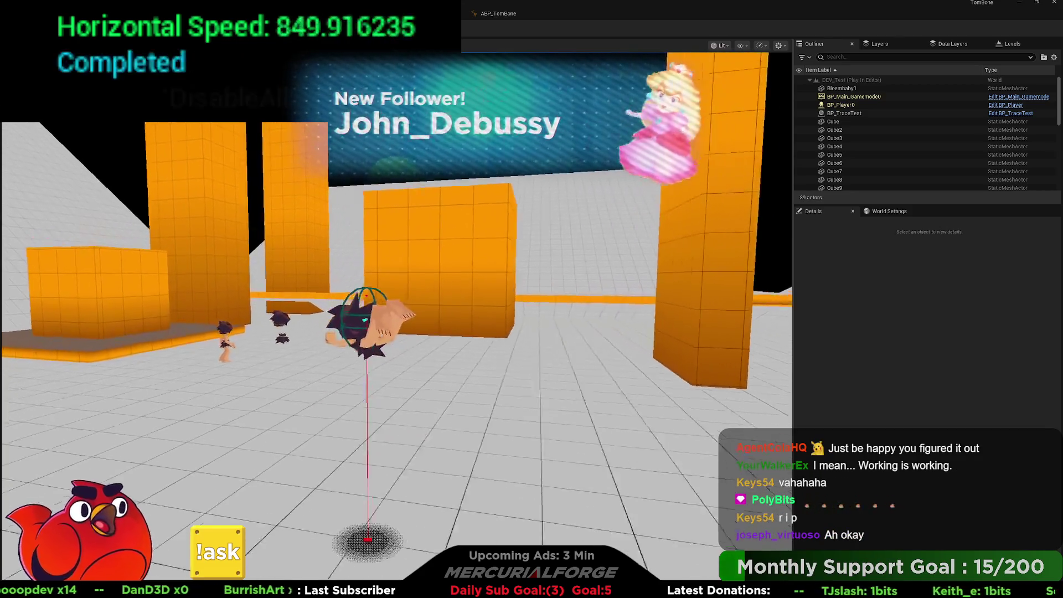
pyautogui.press('s')
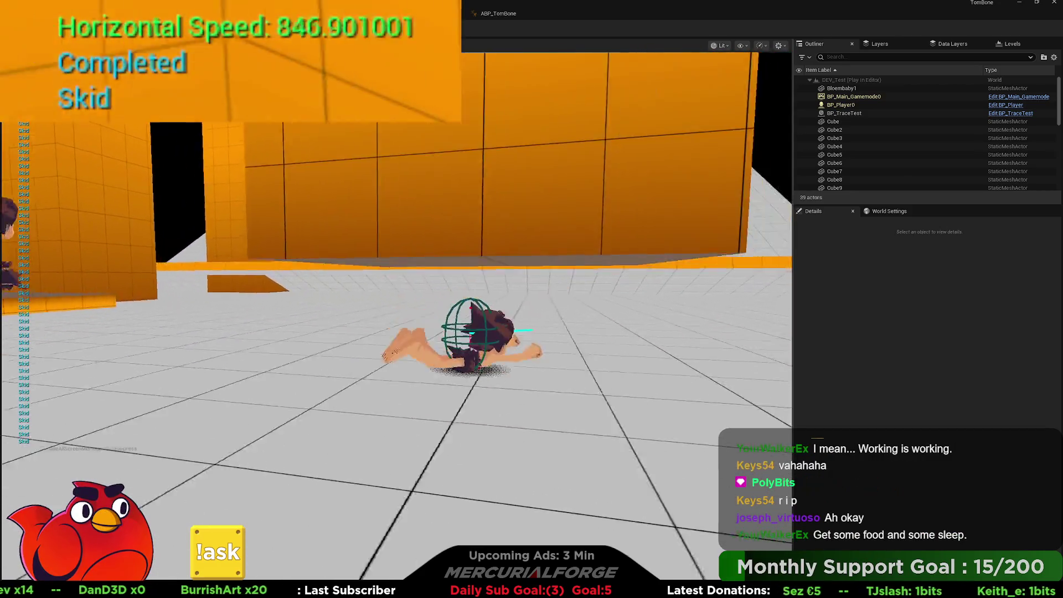
pyautogui.press('w')
pyautogui.press('space')
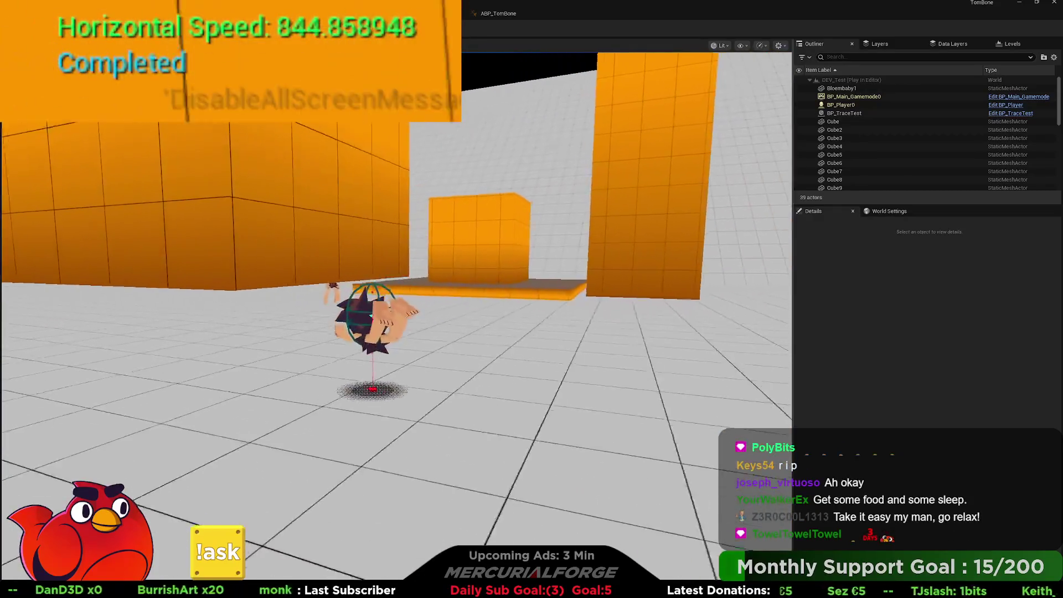
pyautogui.press('space')
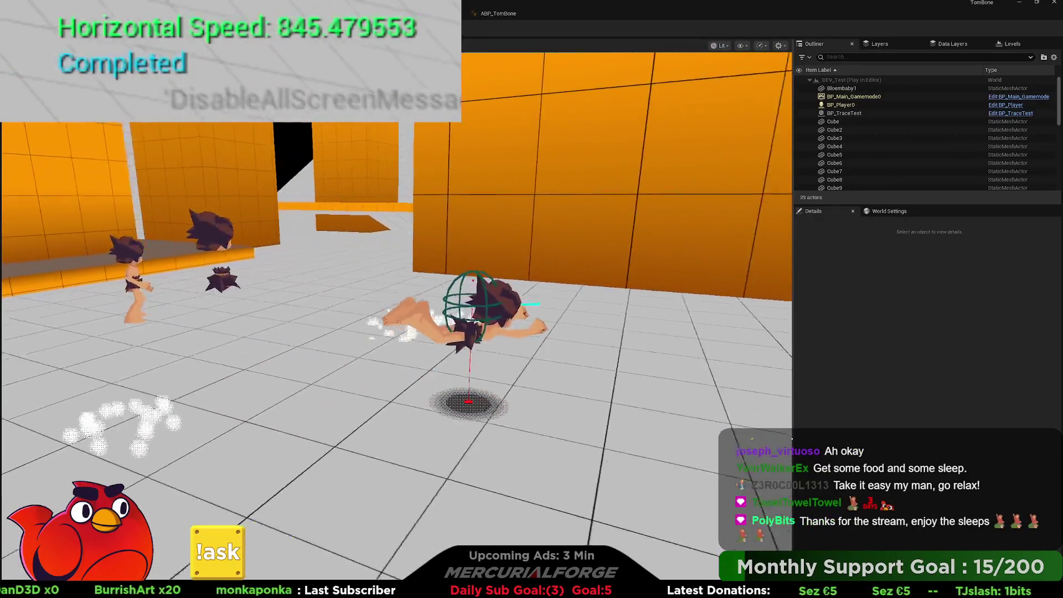
pyautogui.press('space')
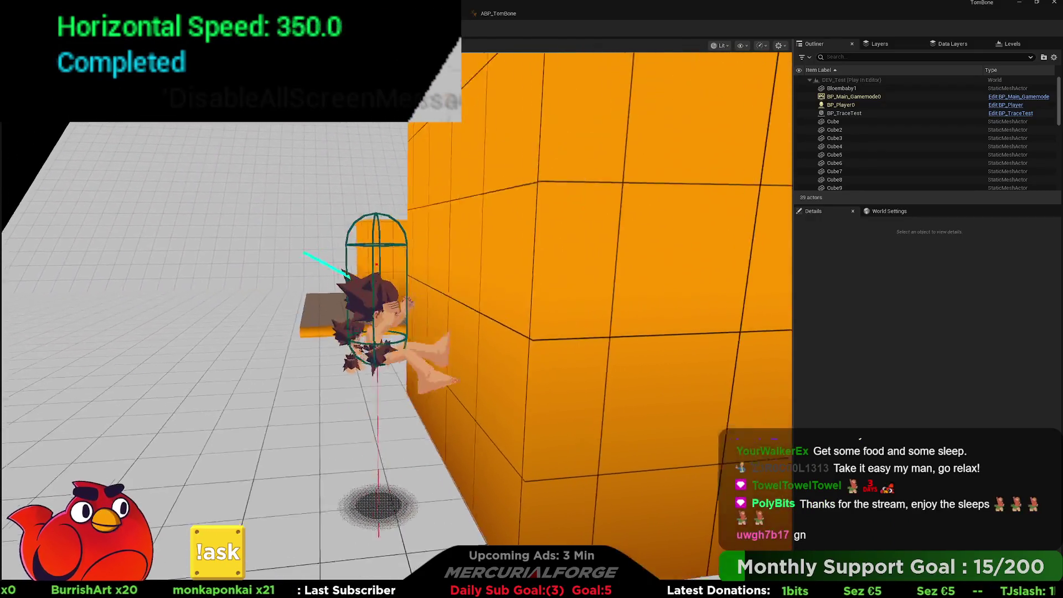
pyautogui.press('space')
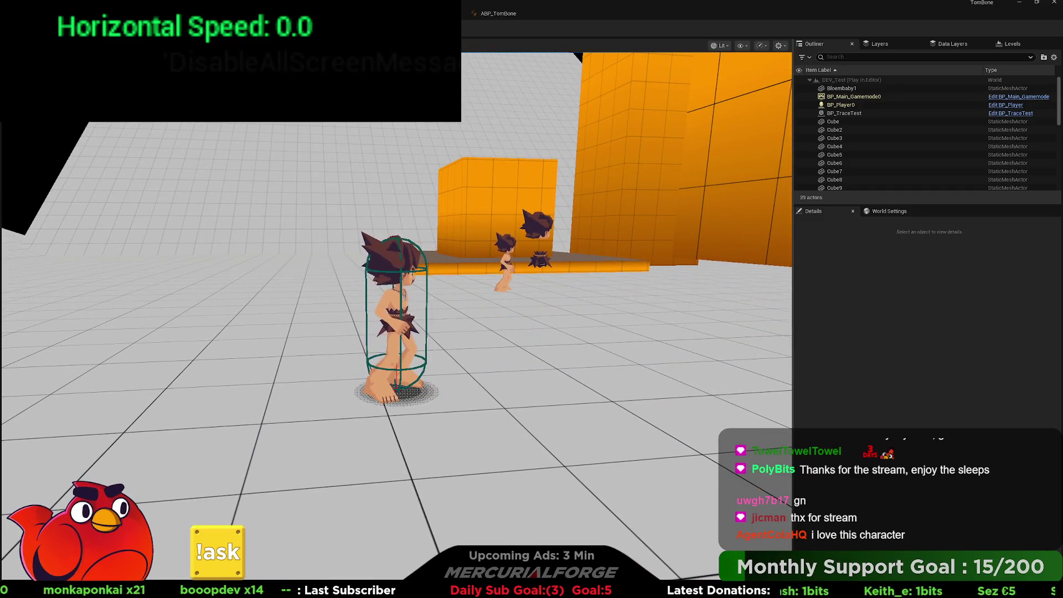
pyautogui.press('Escape')
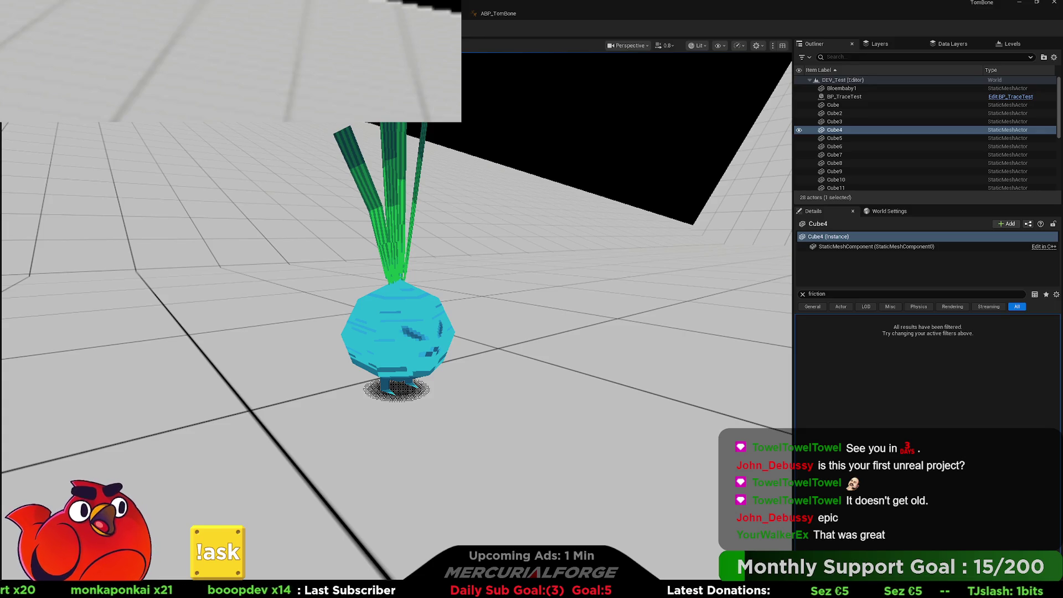
# Step: Launch a new Play In Editor session of DEV_Test with Alt+P
pyautogui.hotkey('alt', 'p')
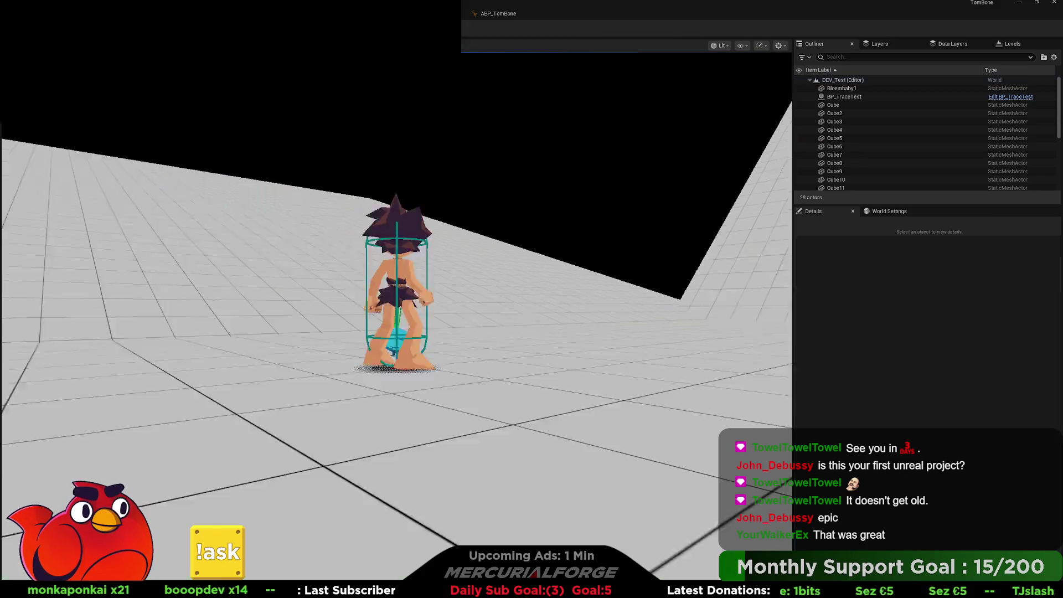
# Step: Run, dash, jump off the orange walls and belly-slide, then stop and deselect Cube4
pyautogui.press('a')
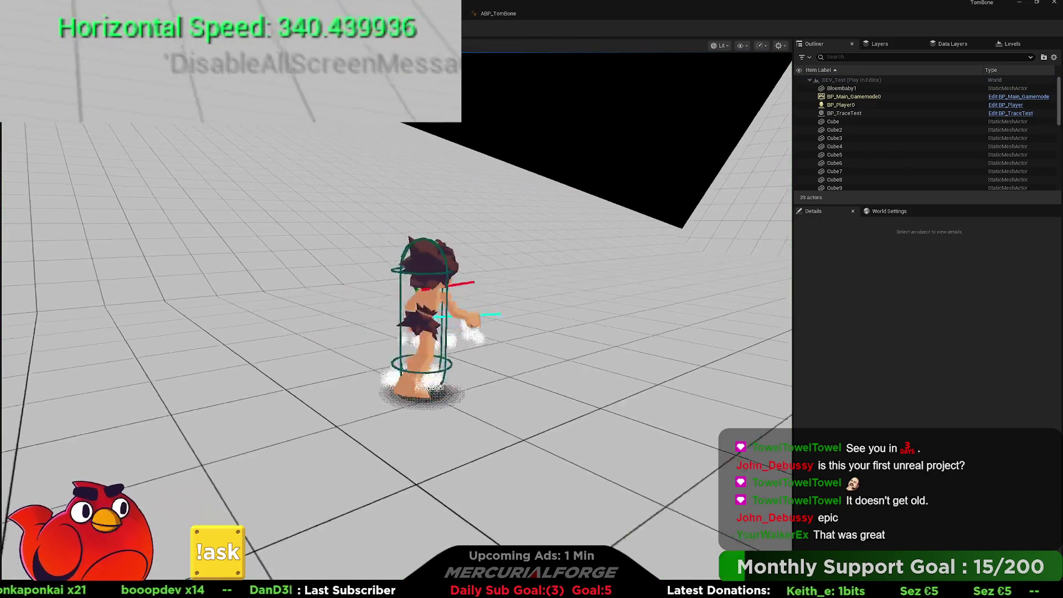
pyautogui.press('shift')
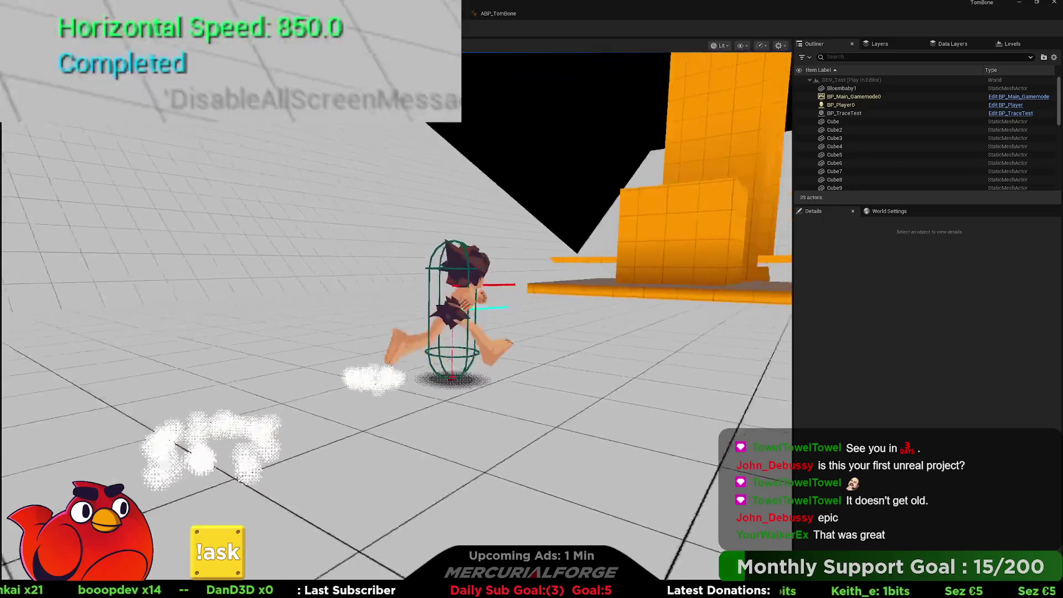
pyautogui.press('space')
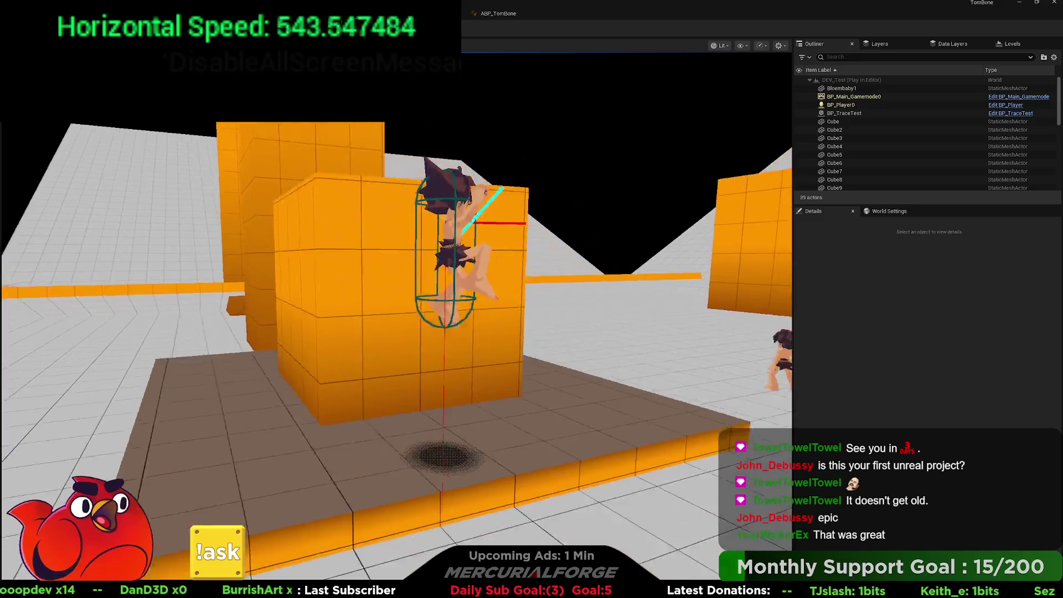
pyautogui.press('space')
pyautogui.press('shift')
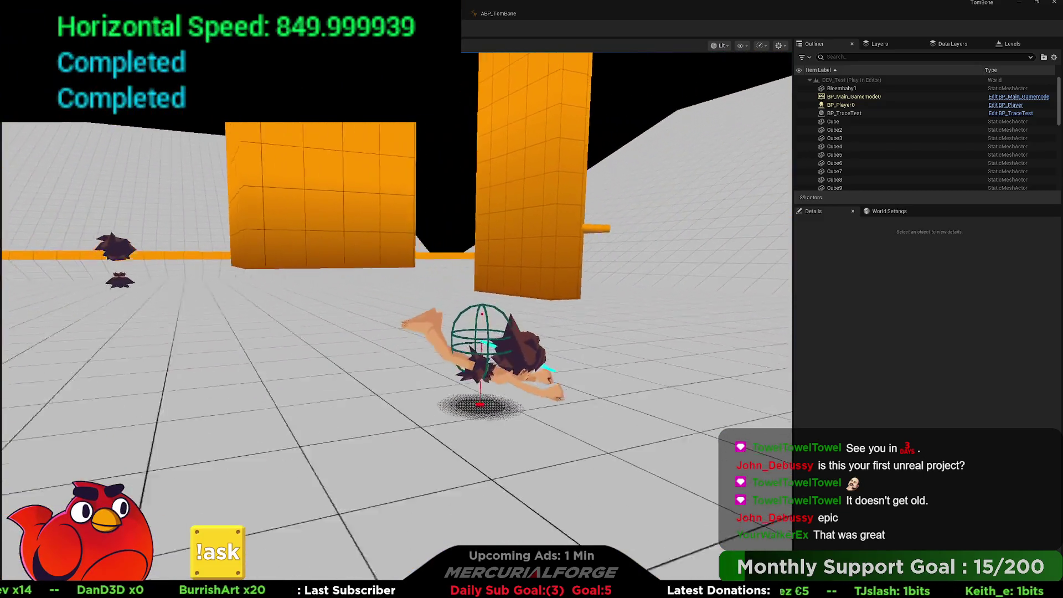
pyautogui.press('space')
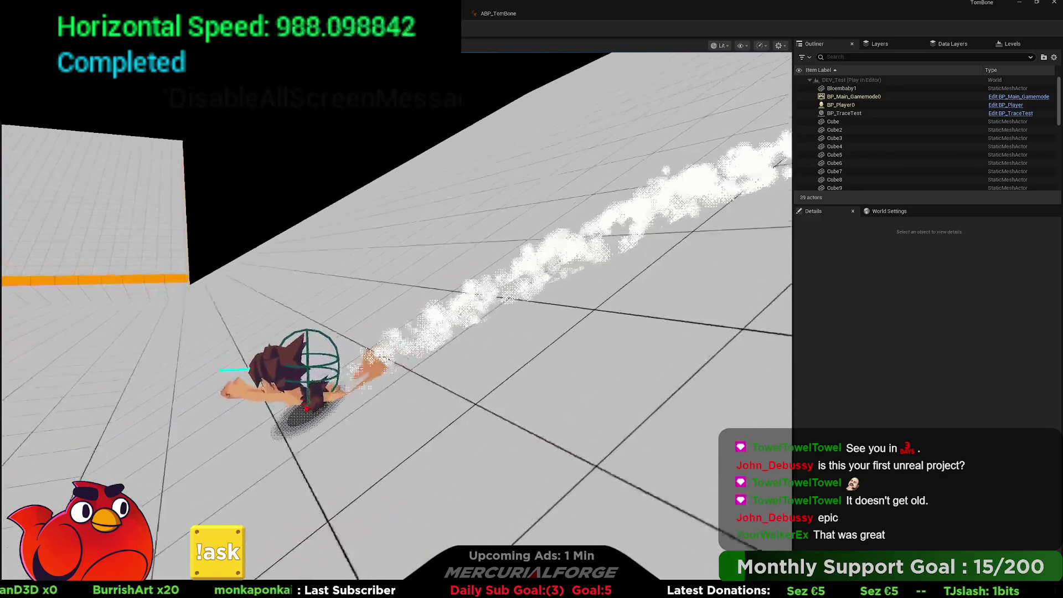
pyautogui.press('space')
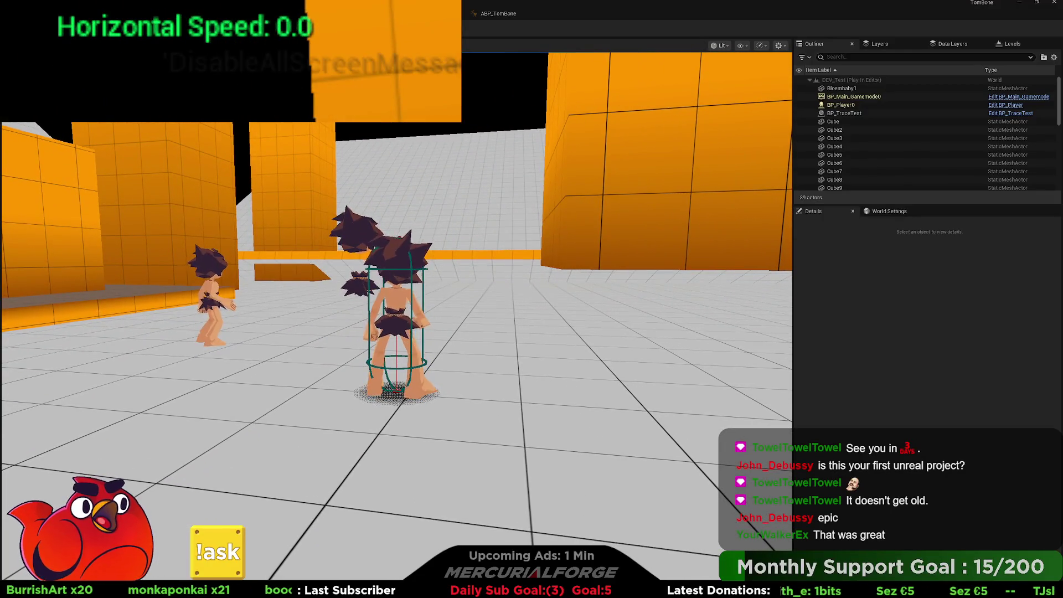
pyautogui.press('Escape')
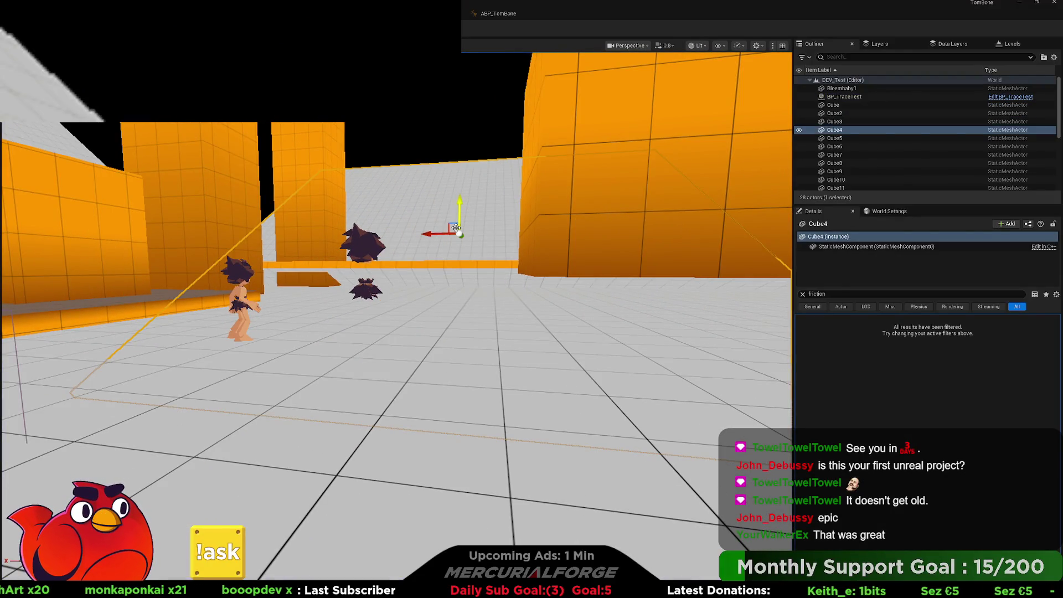
pyautogui.click(427, 133)
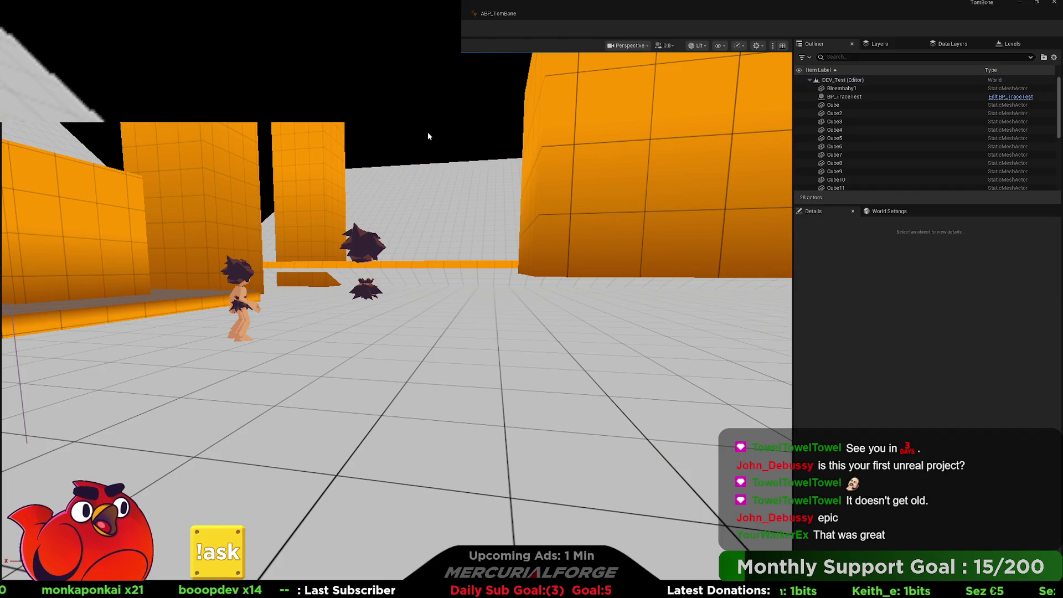